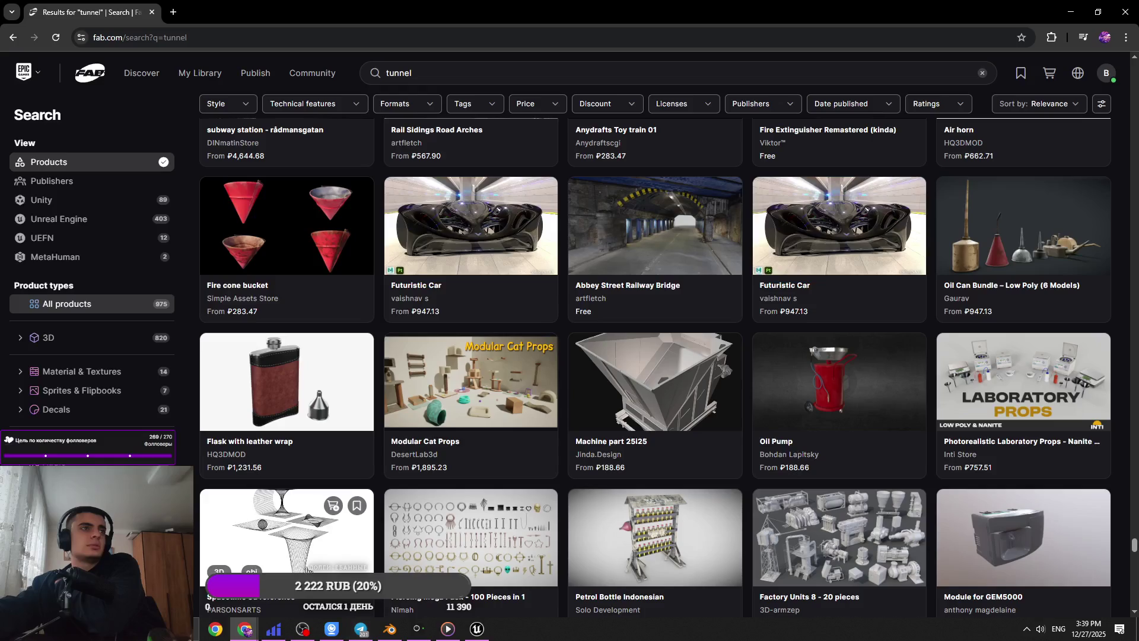
- Filter Fab's 'tunnel' search to 3D models and browse through the results
left_click(99, 347)
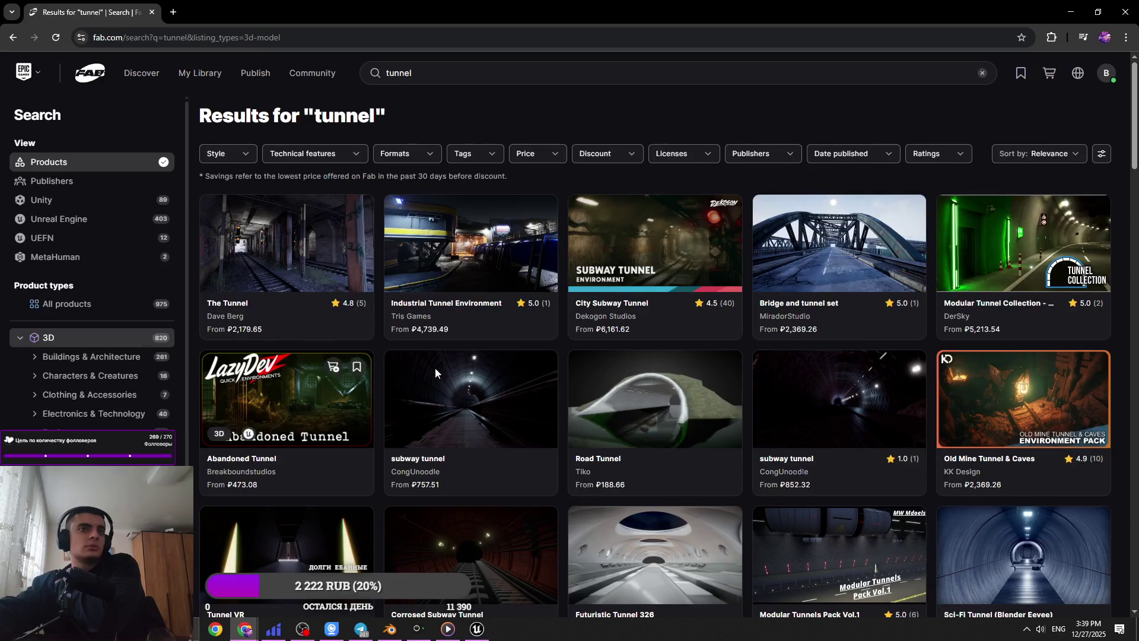
scroll(852, 317, "down", 5)
scroll(853, 317, "down", 3)
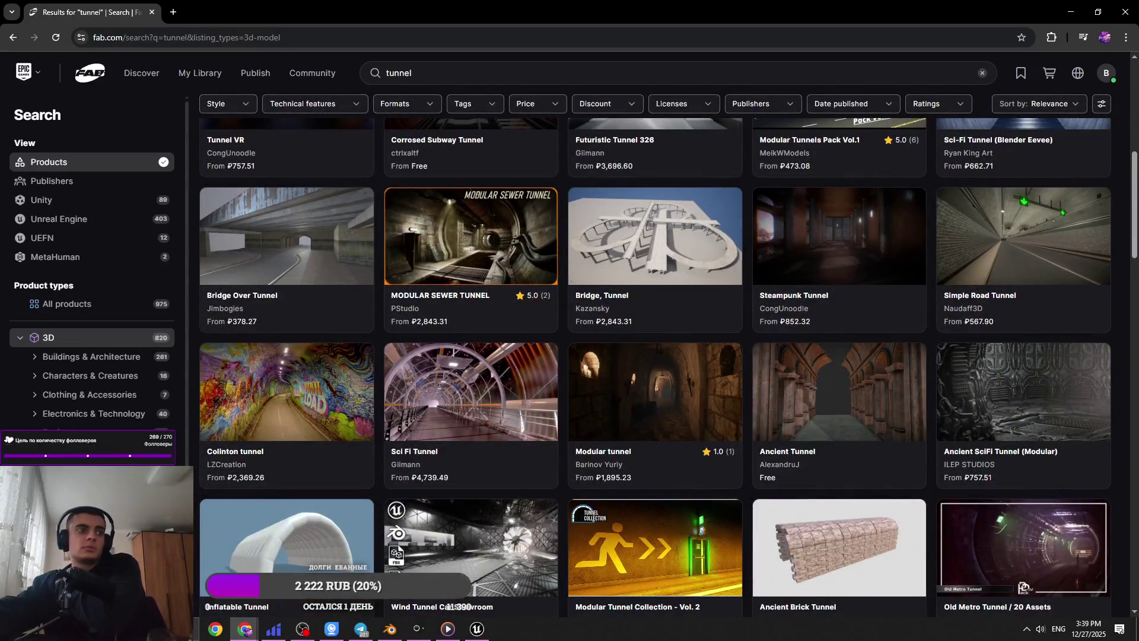
scroll(99, 262, "down", 2)
scroll(98, 262, "up", 2)
scroll(818, 410, "down", 6)
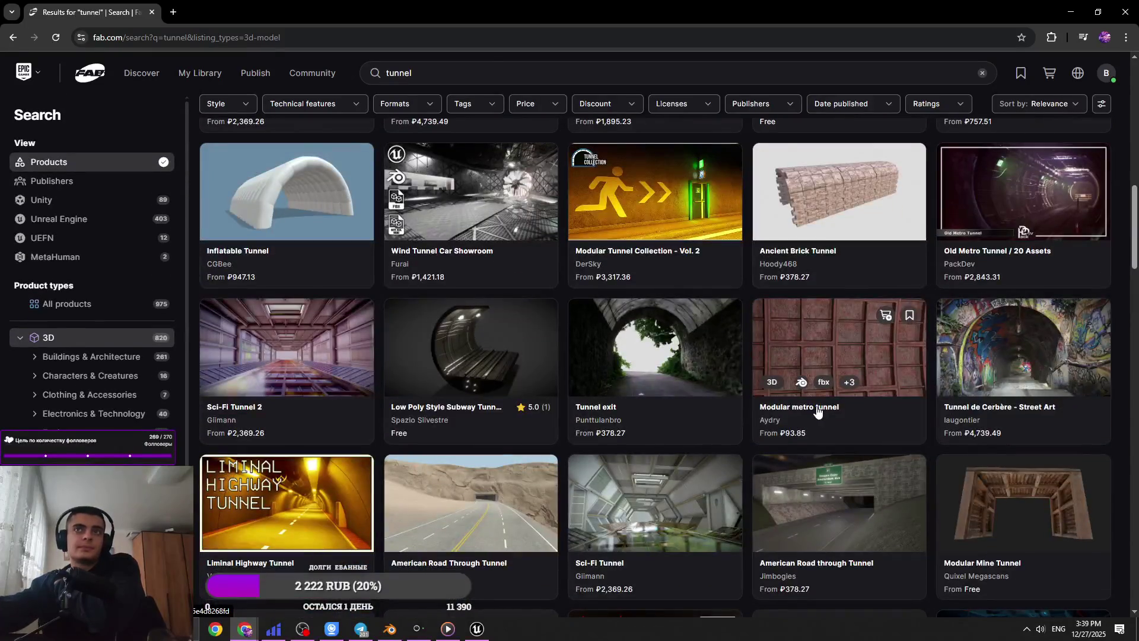
scroll(817, 411, "down", 5)
scroll(818, 410, "down", 13)
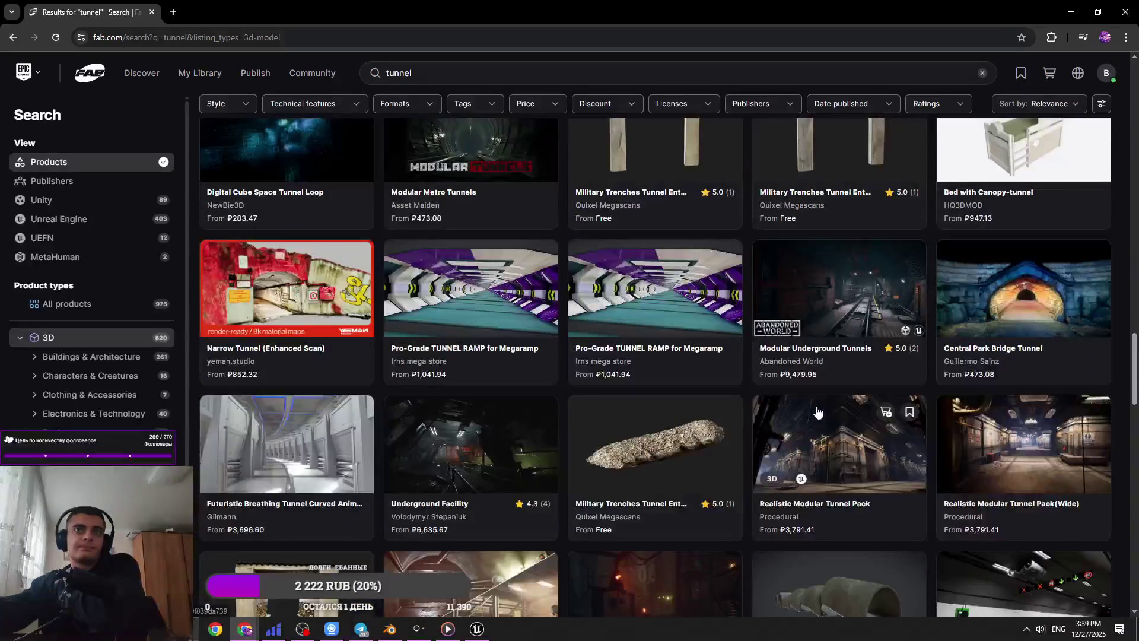
scroll(817, 411, "down", 2)
scroll(817, 410, "down", 9)
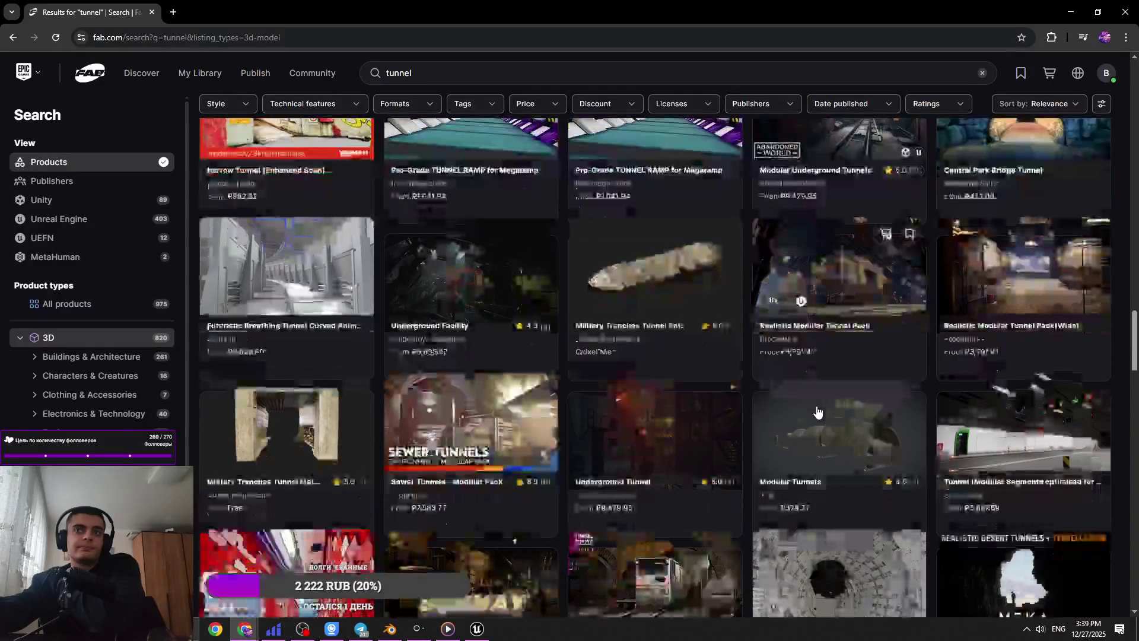
scroll(817, 411, "down", 8)
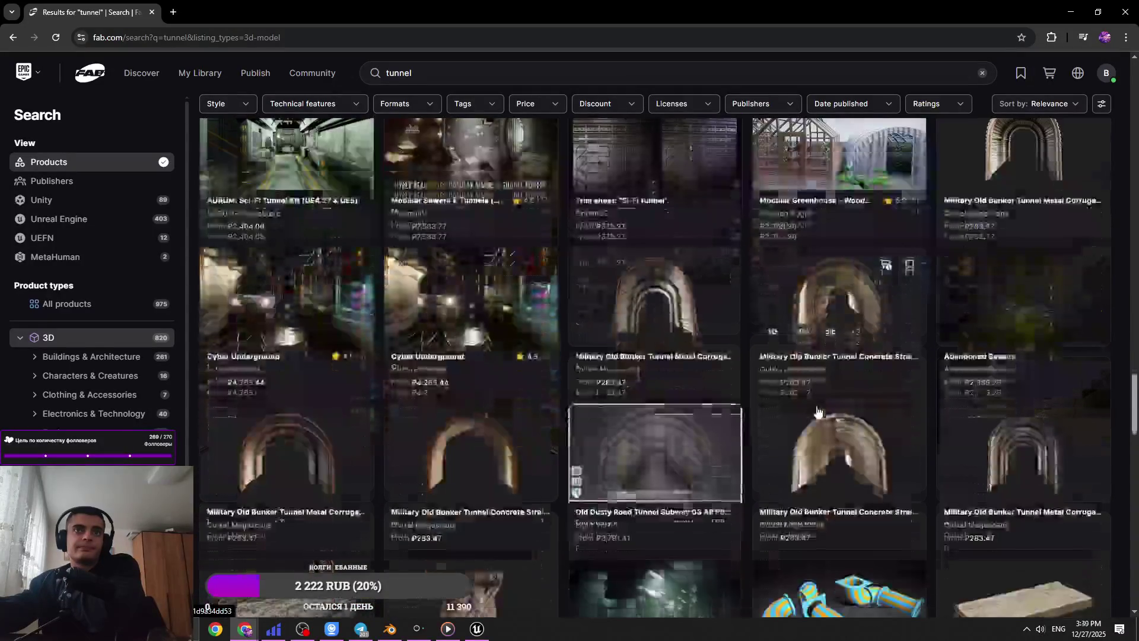
scroll(817, 411, "down", 13)
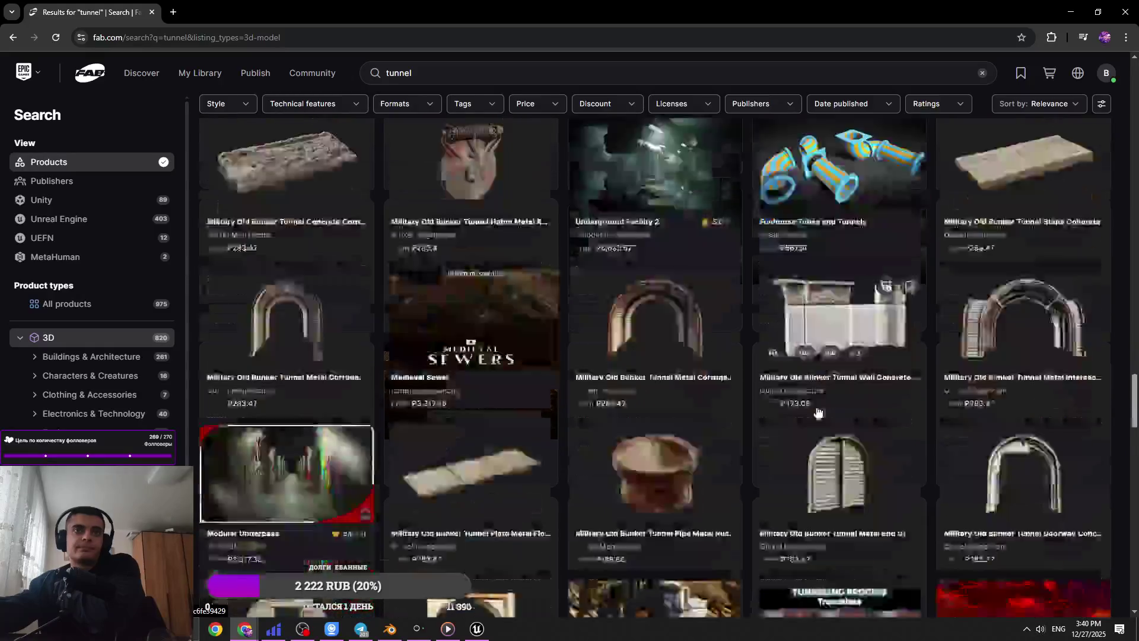
scroll(817, 410, "down", 13)
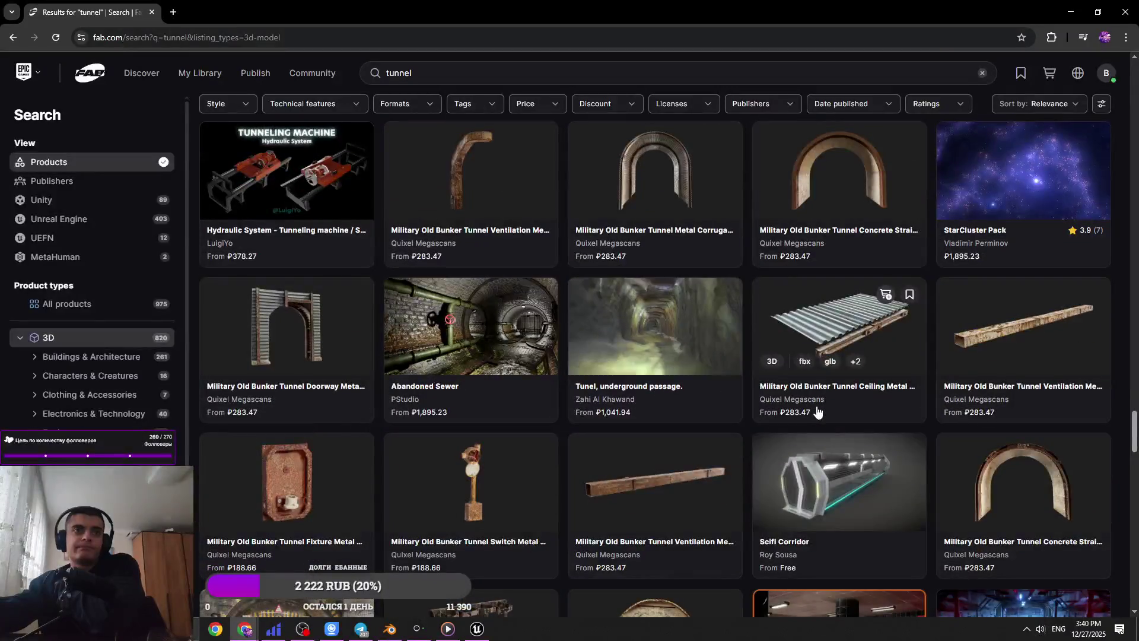
scroll(817, 411, "down", 13)
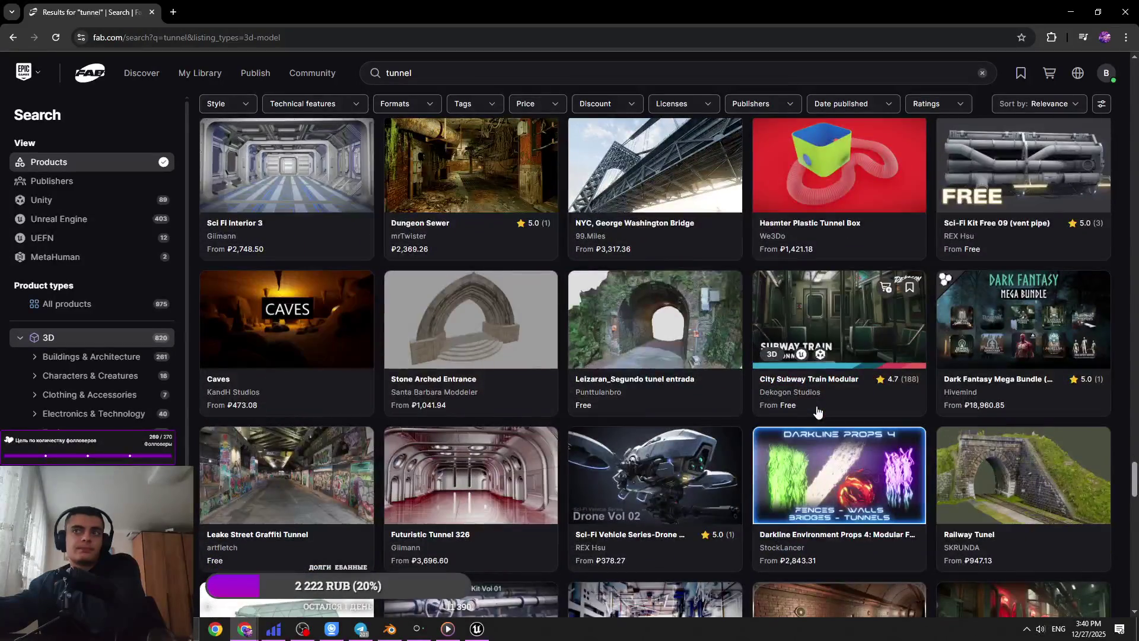
scroll(817, 410, "down", 2)
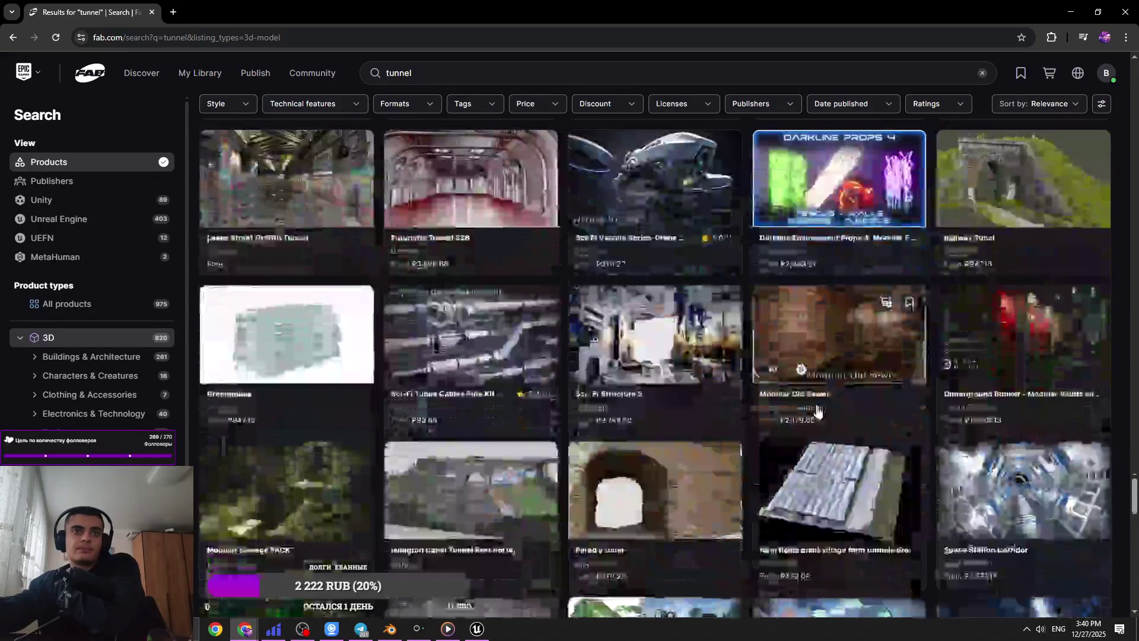
scroll(818, 411, "down", 4)
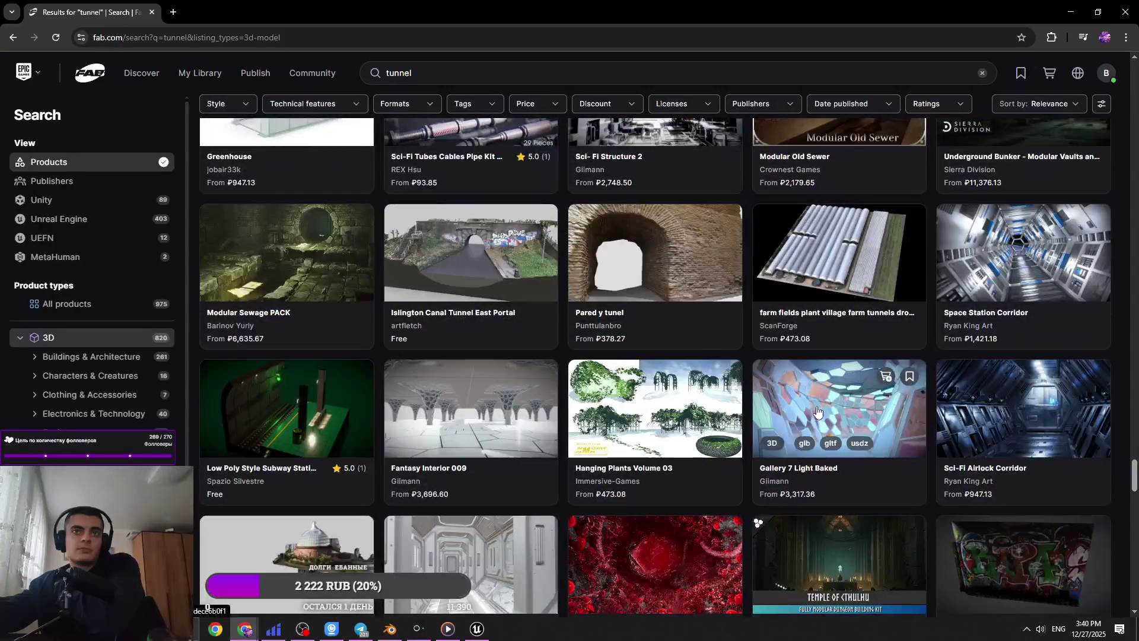
scroll(818, 410, "down", 4)
scroll(817, 411, "down", 4)
scroll(817, 410, "down", 8)
scroll(819, 411, "down", 2)
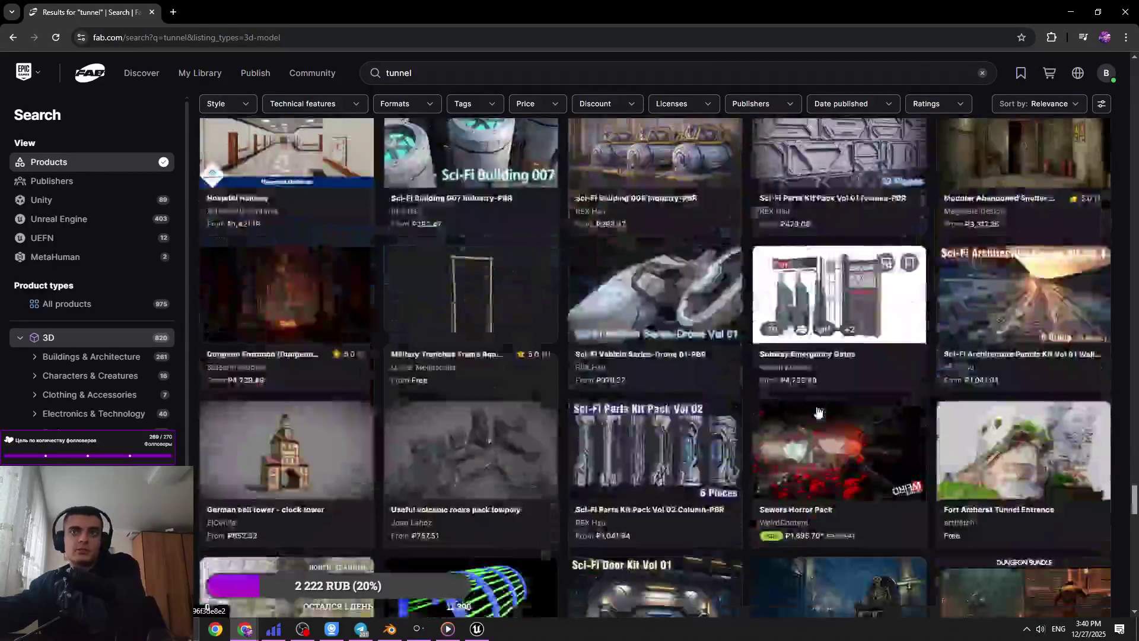
scroll(817, 410, "down", 2)
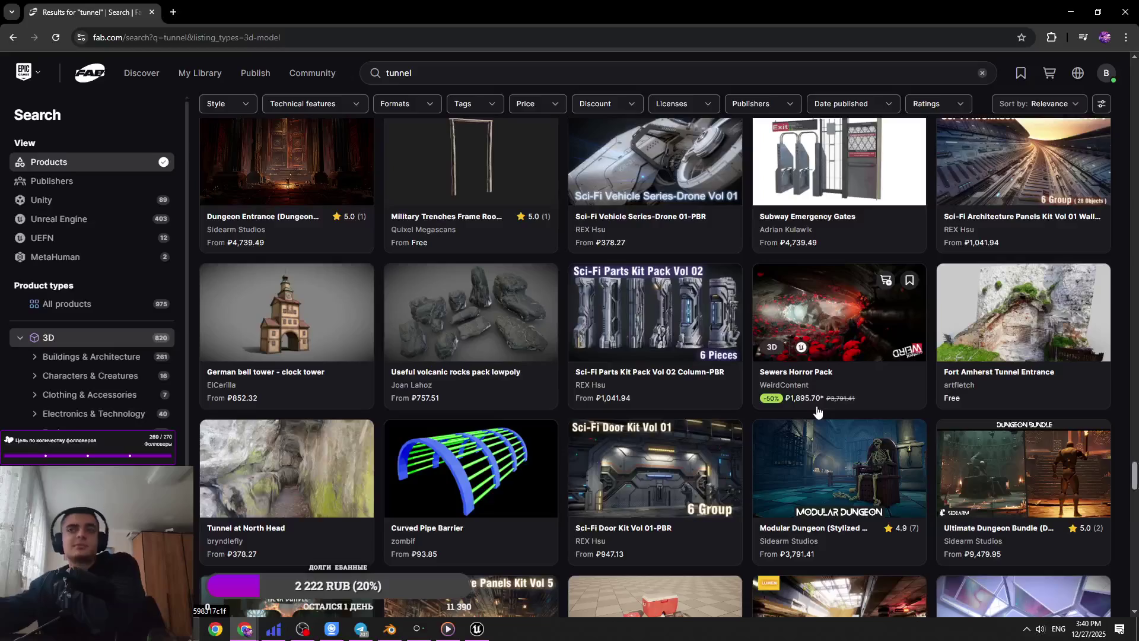
scroll(818, 410, "down", 7)
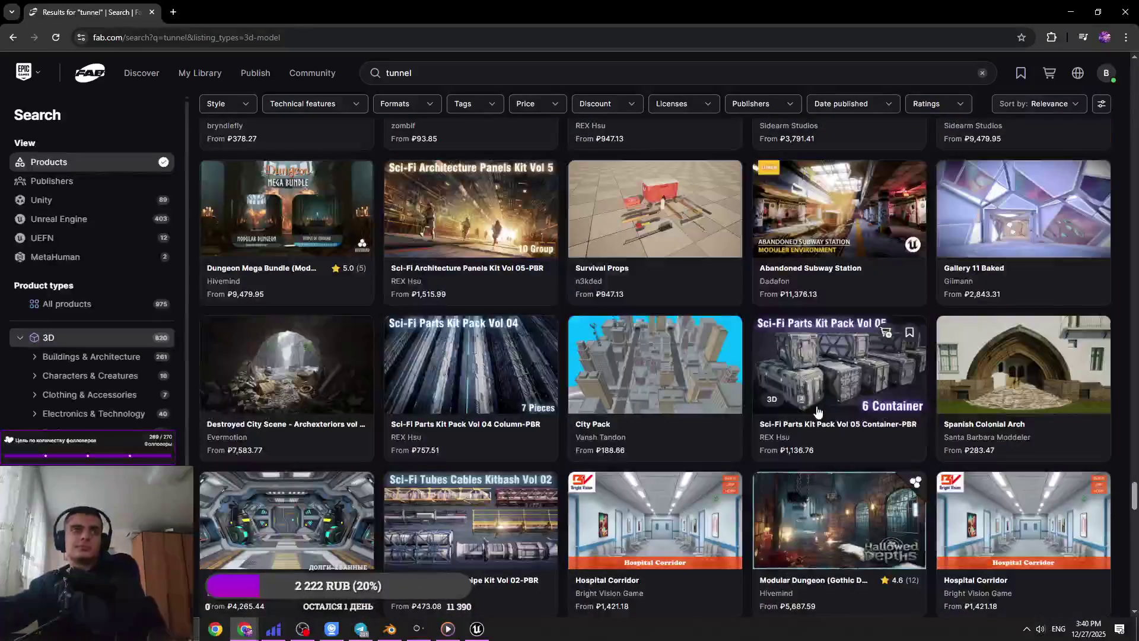
- Open the Destroyed City Scene - Archexteriors vol 45 listing in a new tab and switch to it
middle_click(290, 367)
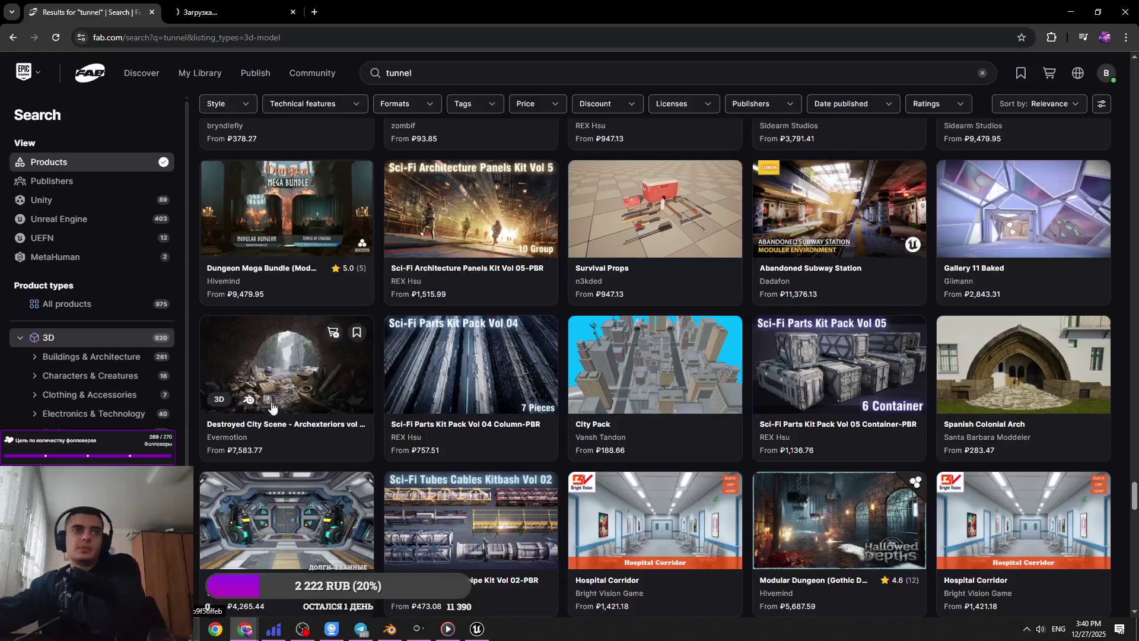
scroll(921, 557, "down", 4)
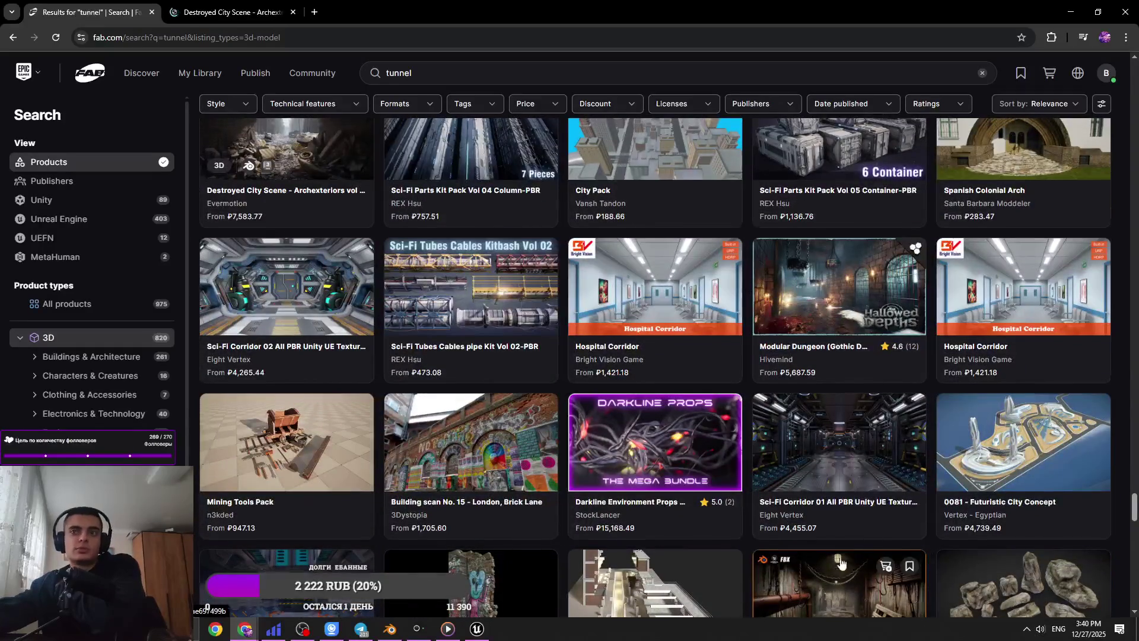
scroll(854, 483, "down", 2)
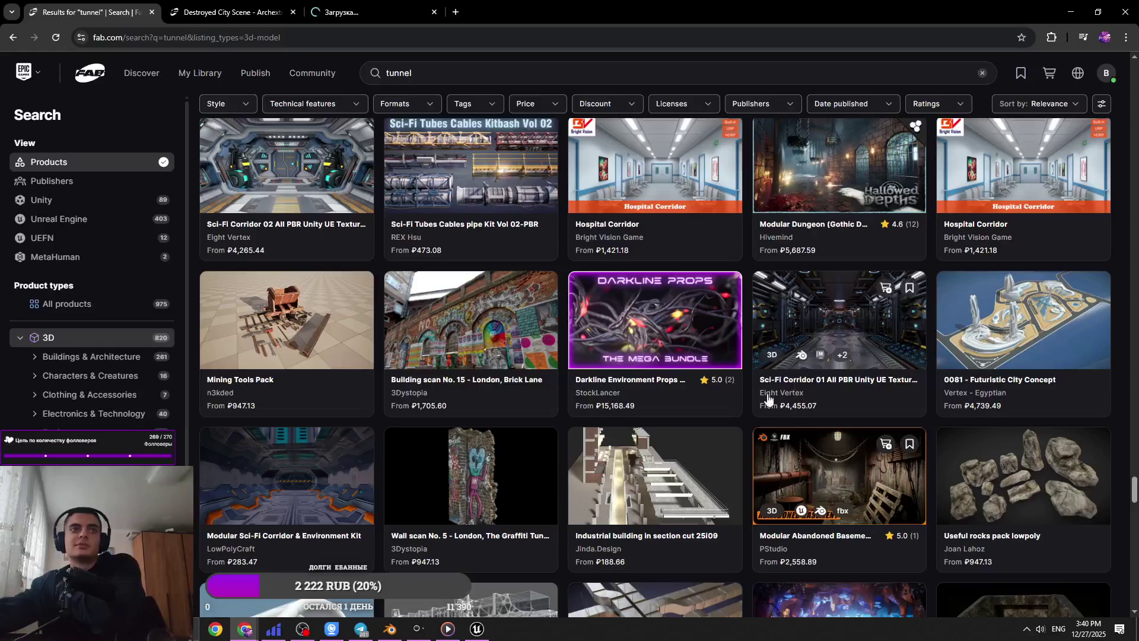
scroll(735, 387, "down", 4)
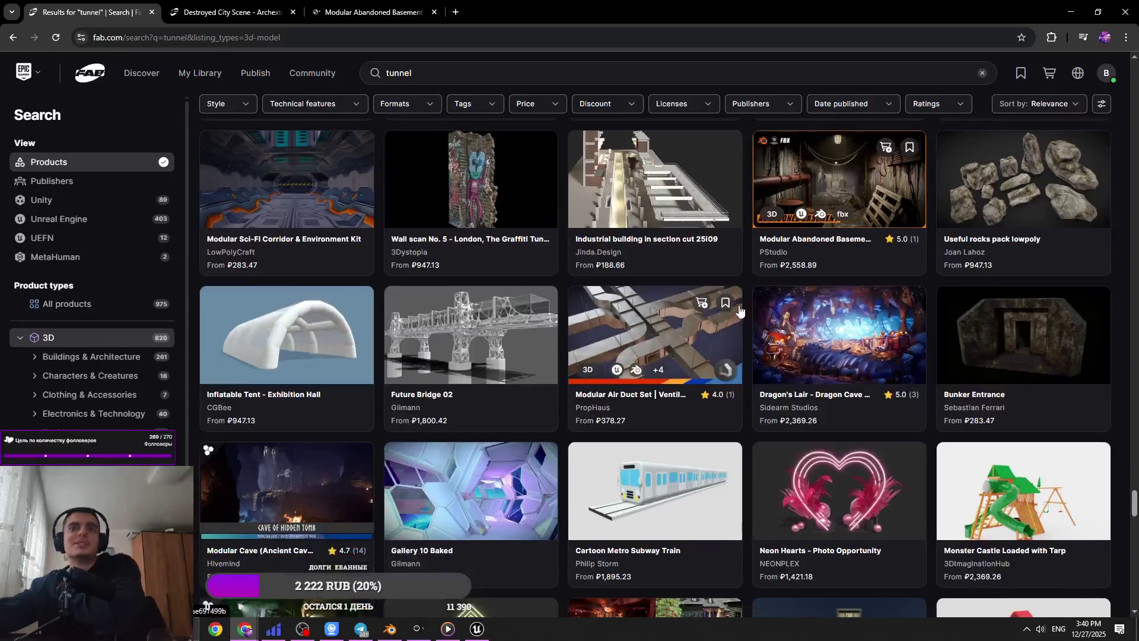
key("ctrl+Tab")
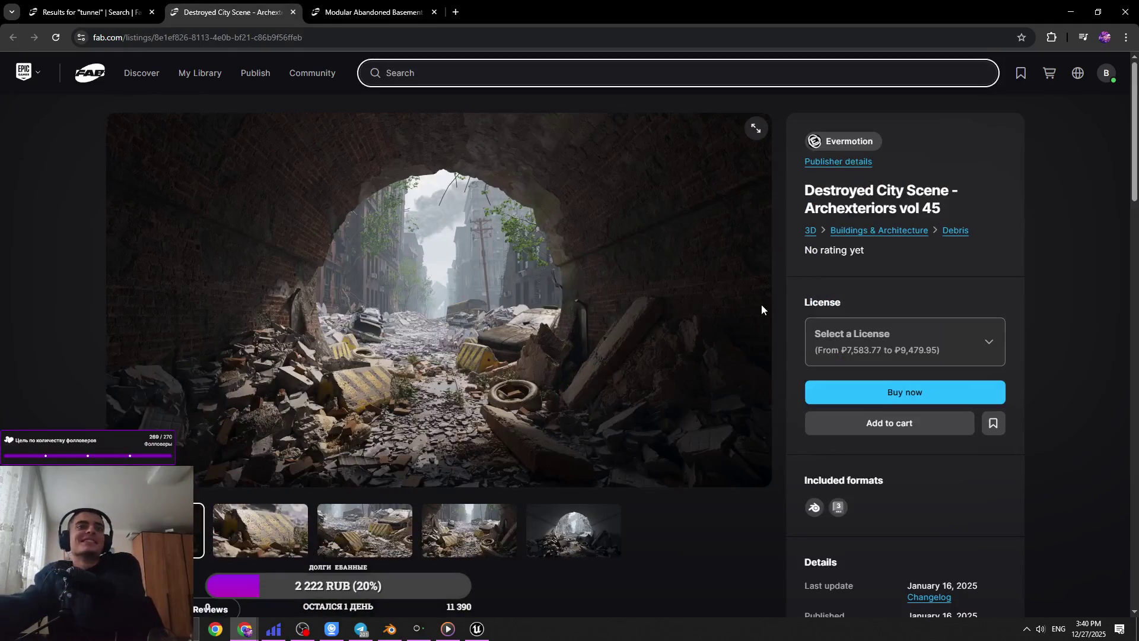
- Browse the listing's gallery images, from the barrier close-up through the grey tunnel render
left_click(374, 527)
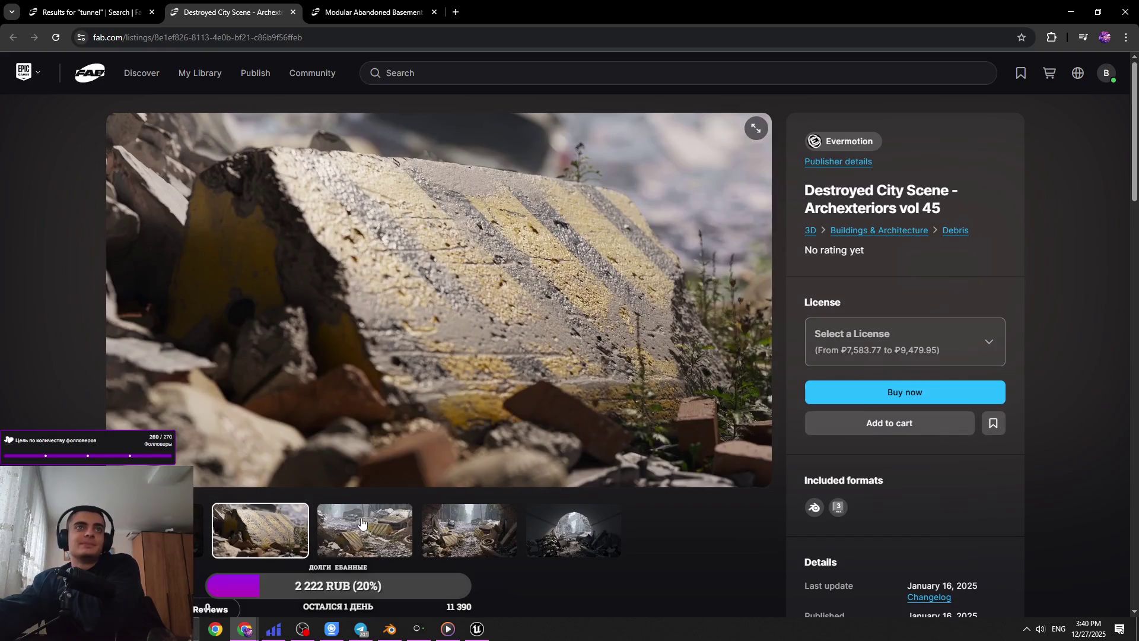
left_click(383, 537)
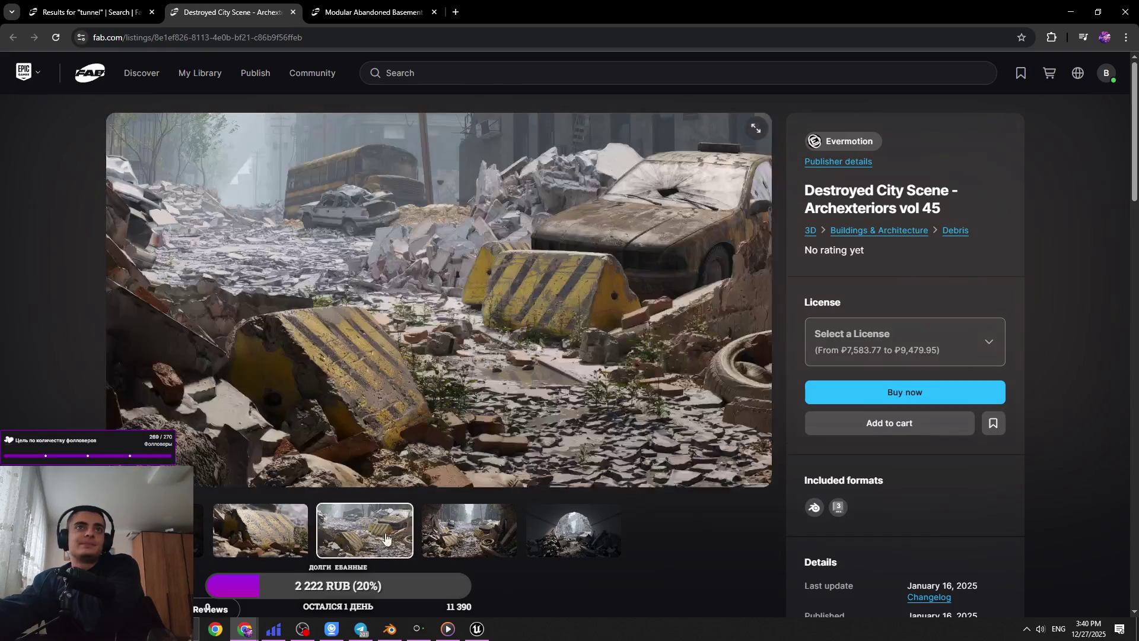
left_click(436, 544)
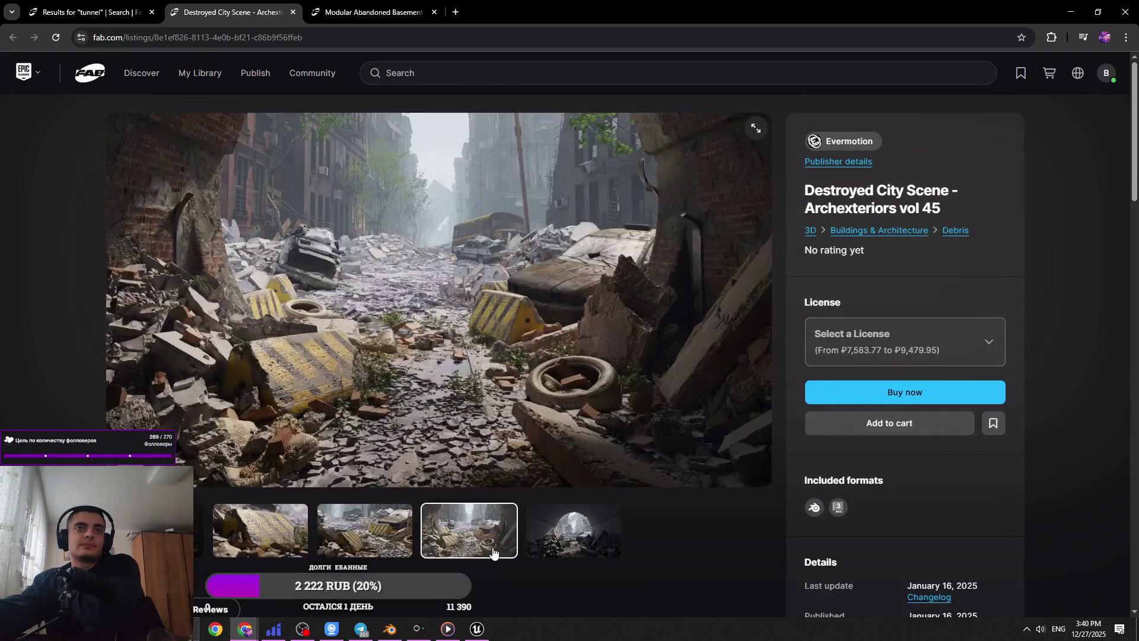
left_click(542, 547)
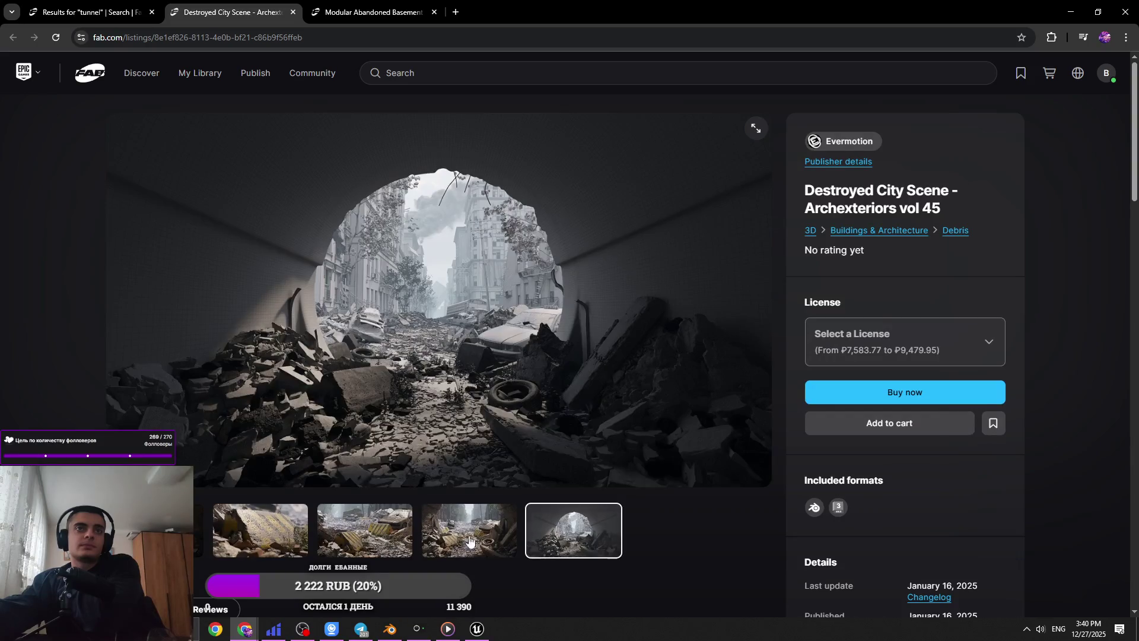
left_click(161, 534)
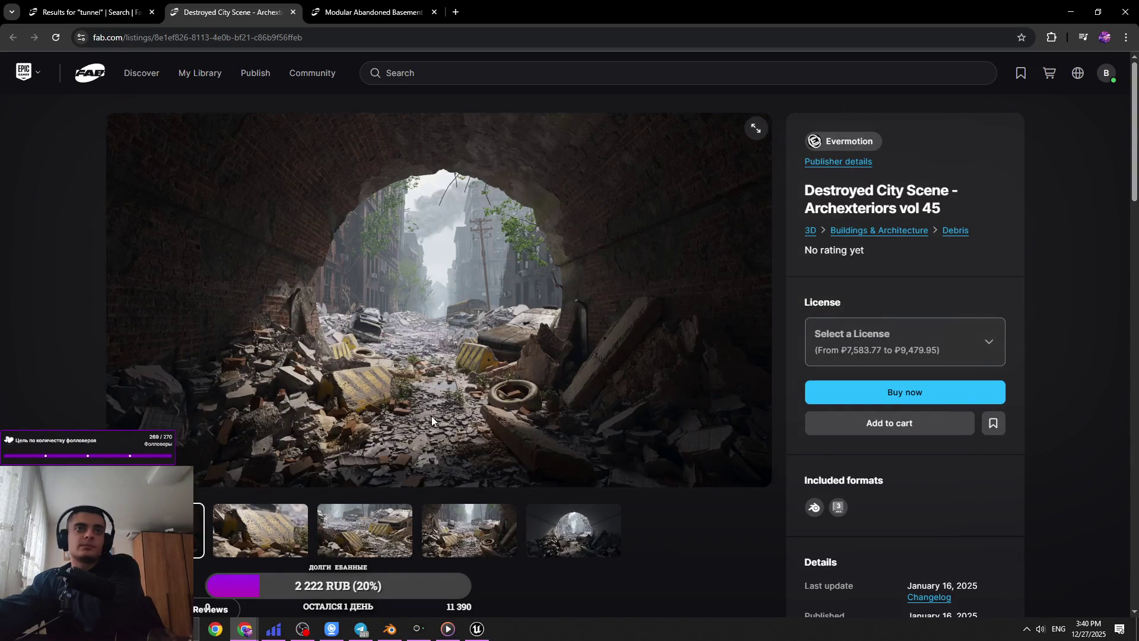
- Return to the gallery shot of concrete barriers beside the wrecked cars
scroll(432, 419, "down", 3)
scroll(368, 522, "up", 3)
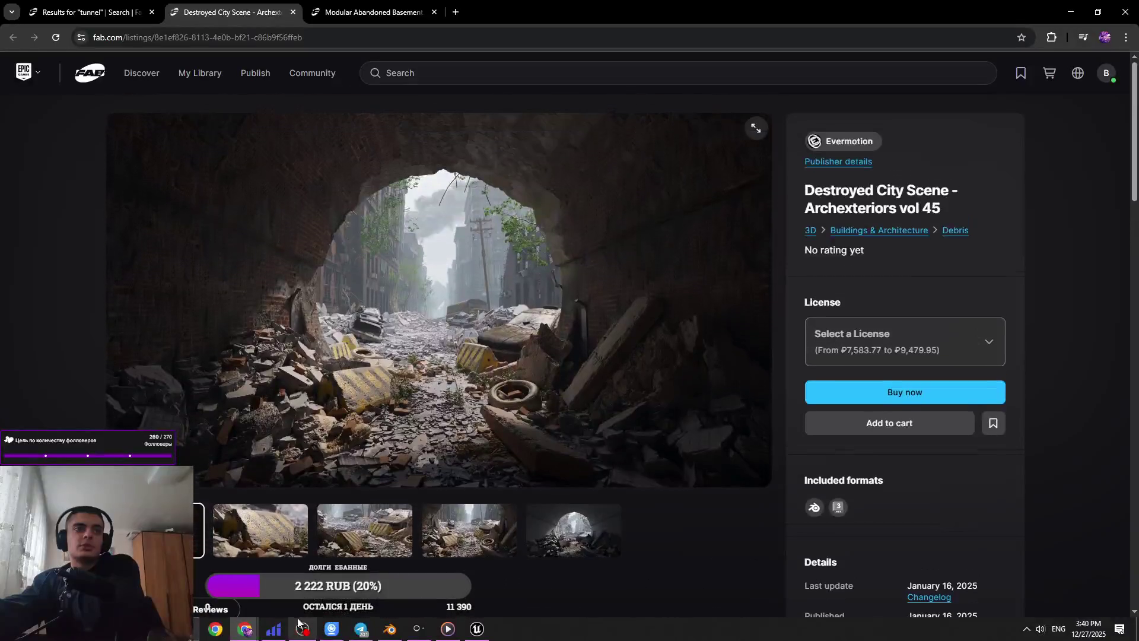
left_click(259, 537)
left_click(351, 533)
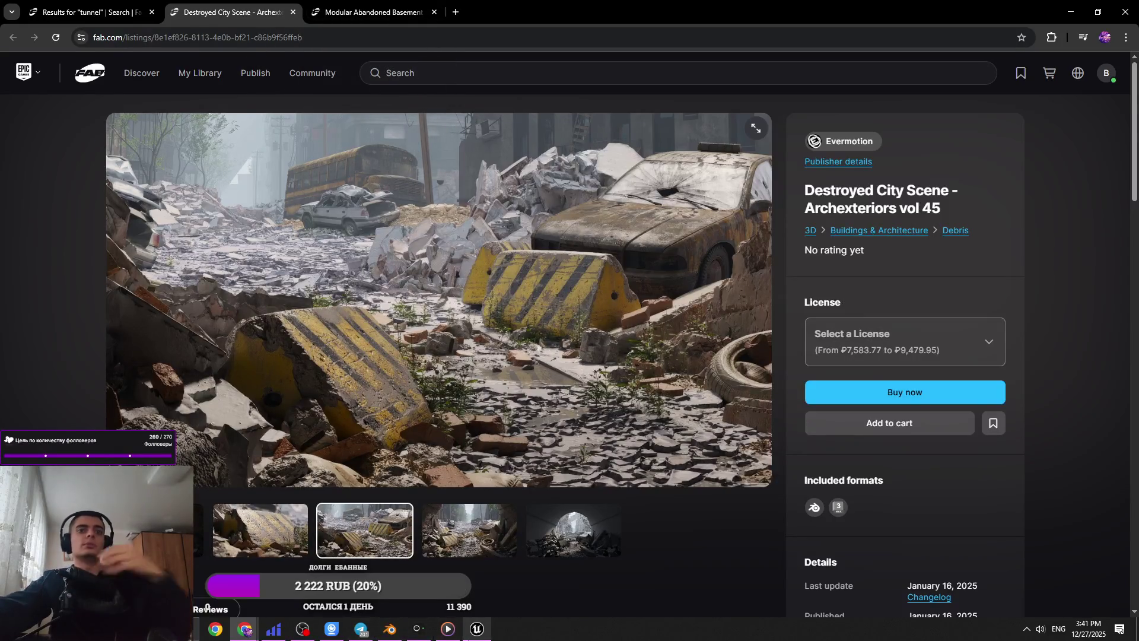
left_click(477, 628)
- Save the Asset_TrainStation scene and orbit around the cylinder to inspect its UV_Test_2 checker texture
key("alt+Tab")
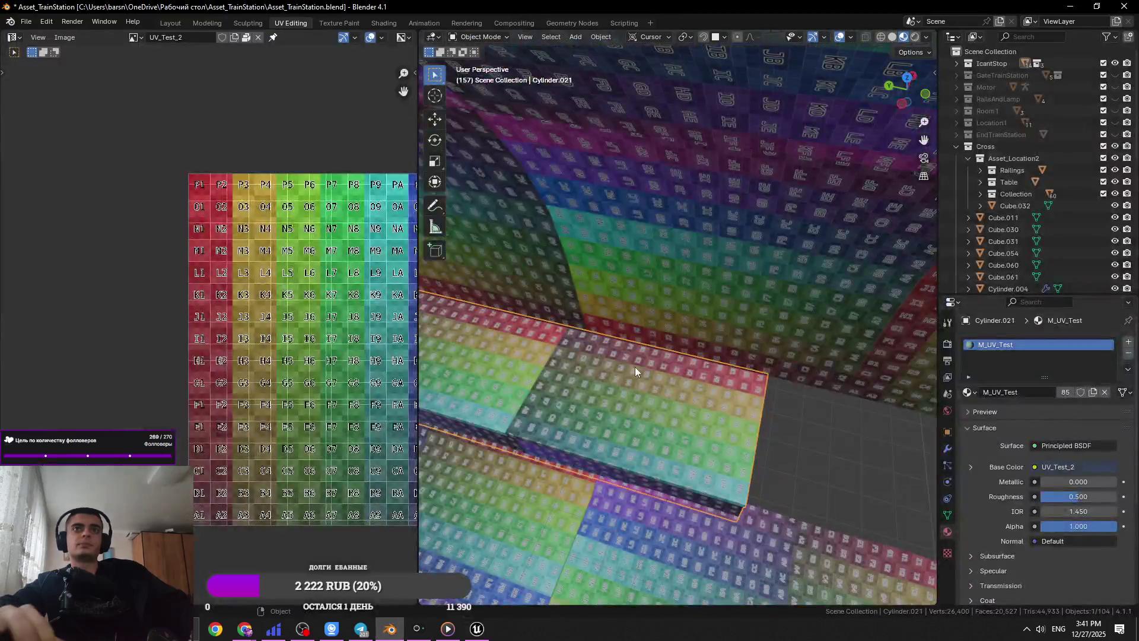
key("ctrl+s")
middle_click_drag(635, 366, 795, 380)
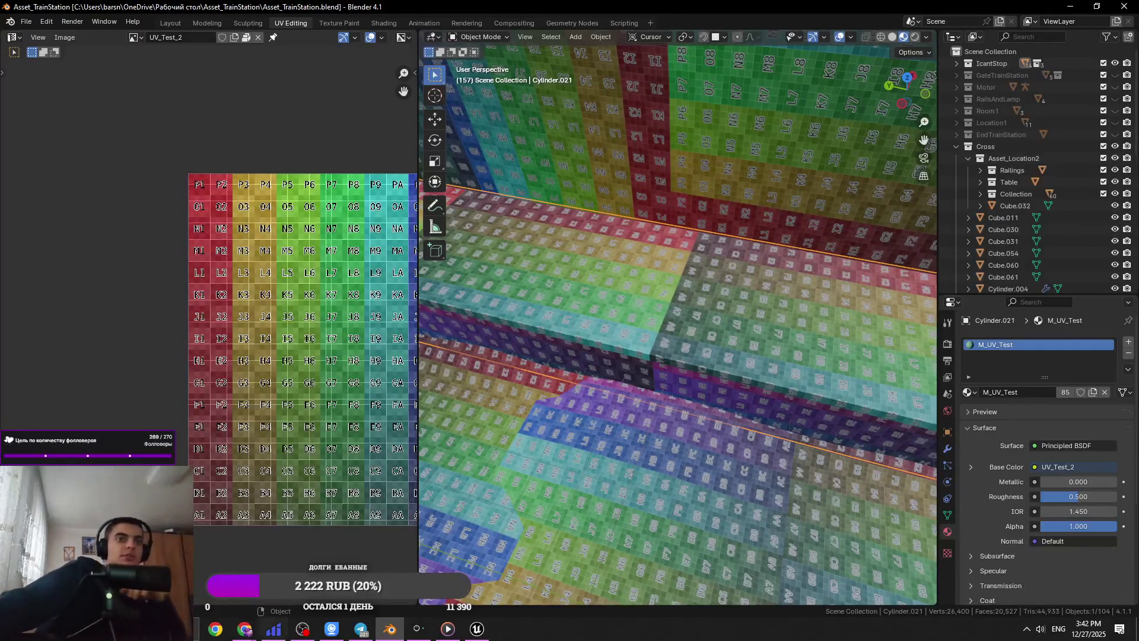
mouse_move(676, 398)
middle_mouse_down()
mouse_move(690, 390)
mouse_move(710, 170)
middle_mouse_up()
scroll(691, 390, "down", 5)
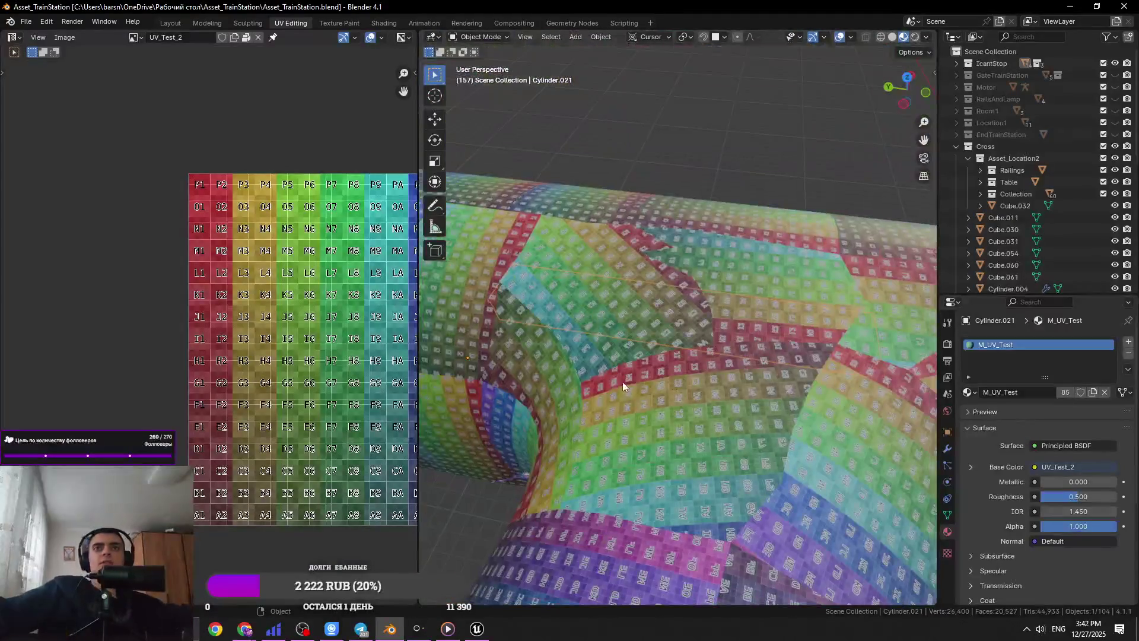
scroll(664, 170, "up", 8)
key("shift+a")
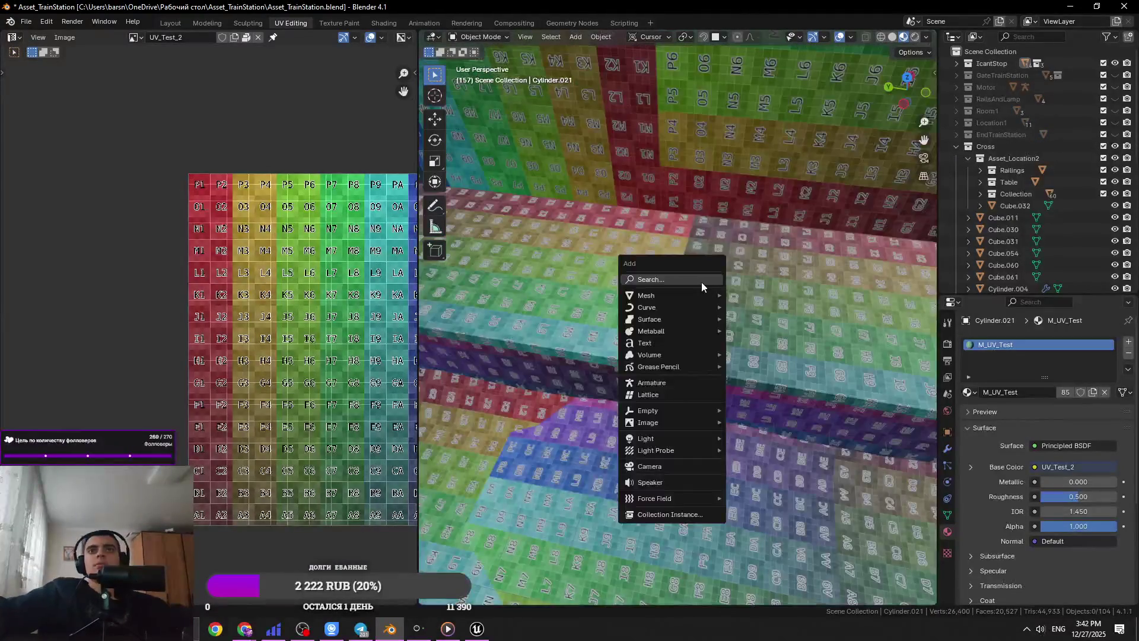
- Add a new cube and move it along the global Y axis
mouse_move(700, 295)
left_click(760, 307)
scroll(759, 315, "down", 10)
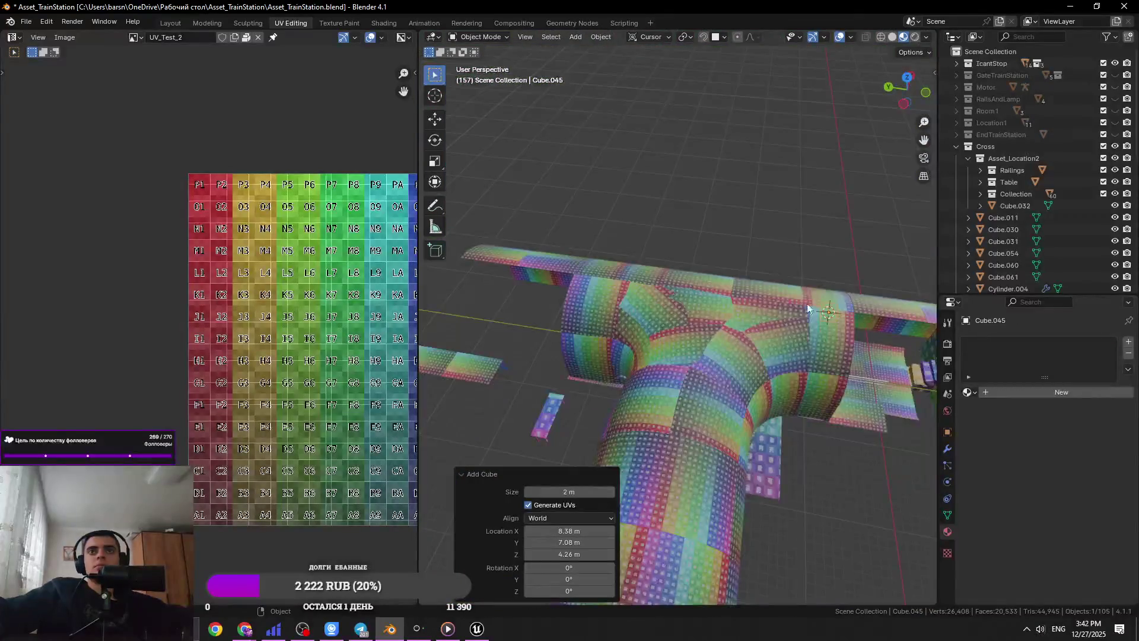
mouse_move(431, 230)
middle_mouse_down()
mouse_move(469, 219)
mouse_move(442, 236)
middle_mouse_up()
key("g")
key("x")
key("x")
key("x")
key("Escape")
key("g")
key("x")
key("x")
key("y")
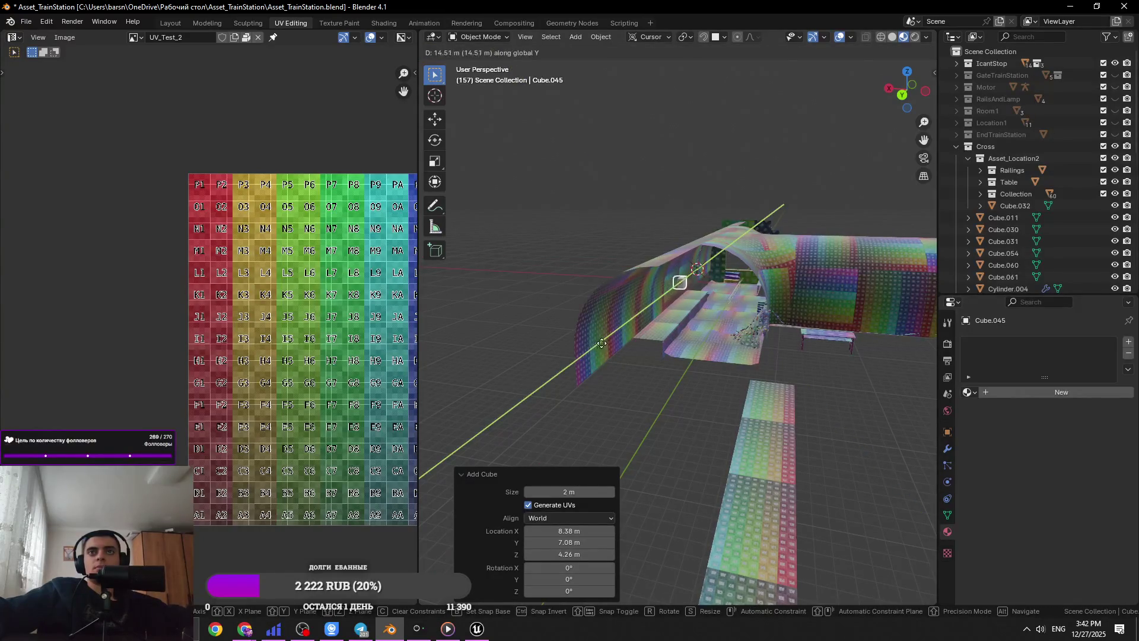
left_click(607, 346)
- Frame the cube, then shift it along X and raise it along Z onto the tunnel floor
key("KP_Decimal")
scroll(676, 326, "down", 5)
key("g")
key("z")
key("x")
left_click(430, 505)
mouse_move(714, 453)
middle_mouse_down()
mouse_move(732, 382)
mouse_move(786, 408)
mouse_move(815, 460)
middle_mouse_up()
key("g")
key("z")
left_click(878, 397)
- In Edit Mode, scale the whole cube mesh along Y to thin it, then save
key("Tab")
left_click(768, 434)
key("s")
key("Escape")
key("a")
key("s")
key("x")
key("y")
left_click(763, 457)
middle_click_drag(763, 457, 700, 427)
key("ctrl+s")
- Cut a horizontal edge loop around the thinned cube
key("ctrl+r")
left_click(637, 397)
scroll(637, 397, "down", 3)
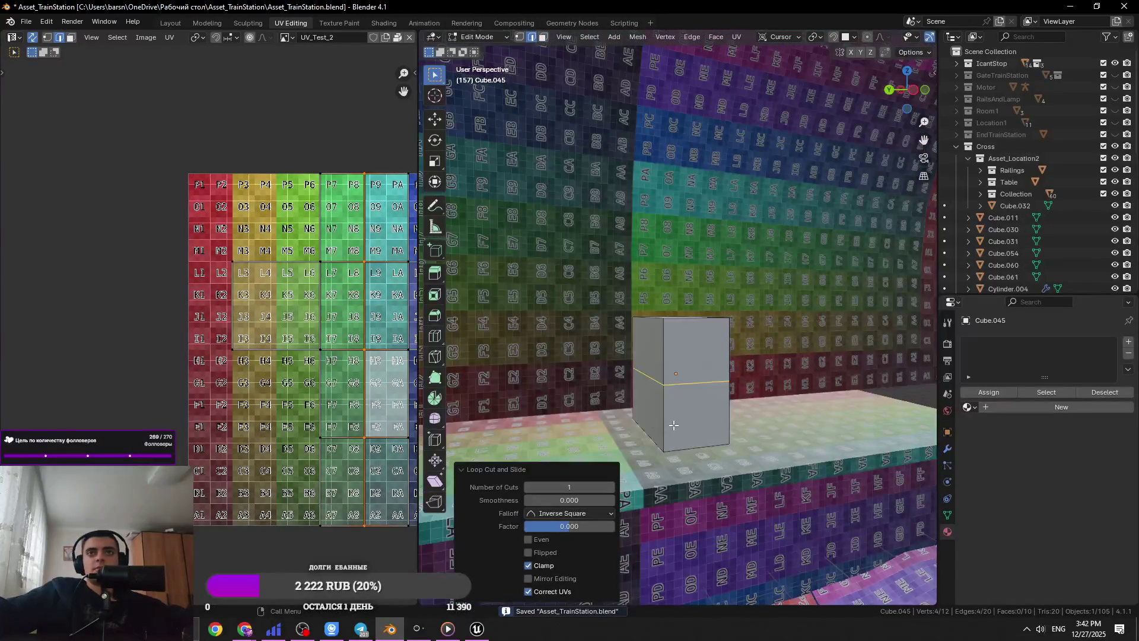
key("alt+Tab")
key("alt+Tab")
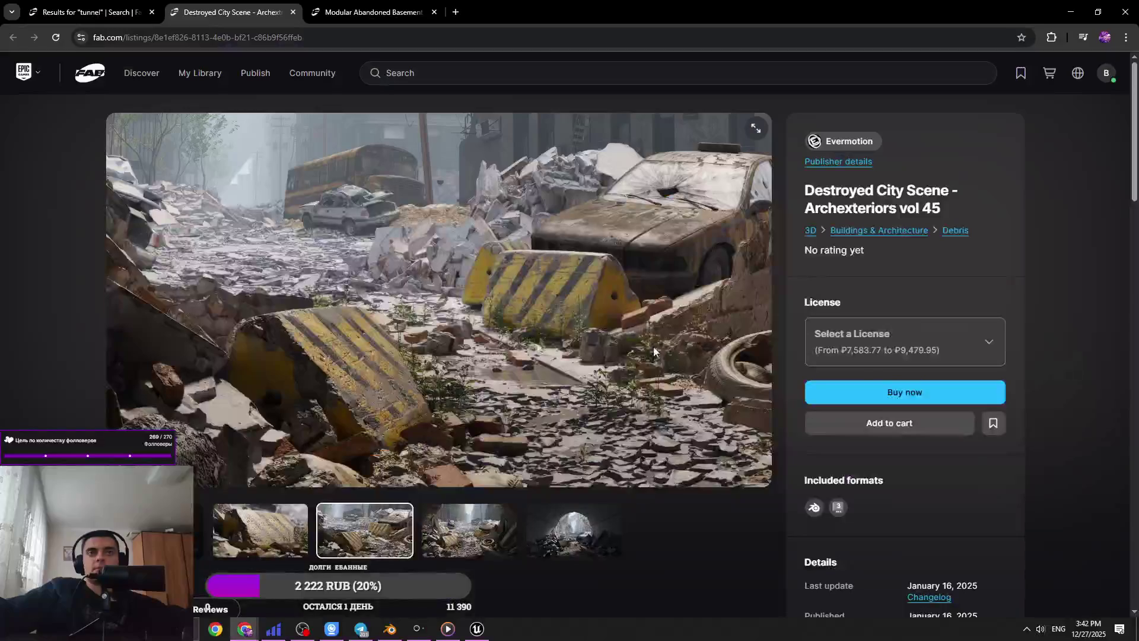
key("alt+Tab")
key("alt+Tab")
key("alt+Tab")
- Slide the edge loop near the bottom and flare the base to 2.130 along Y
key("g")
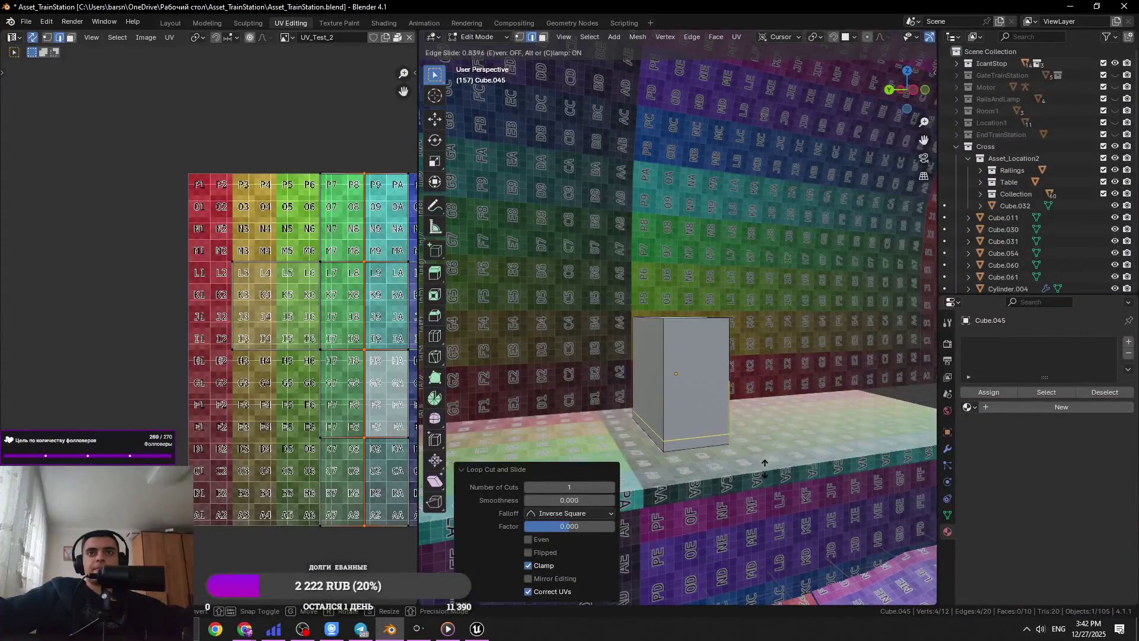
left_click(762, 468)
key("3")
left_click(663, 448, "alt")
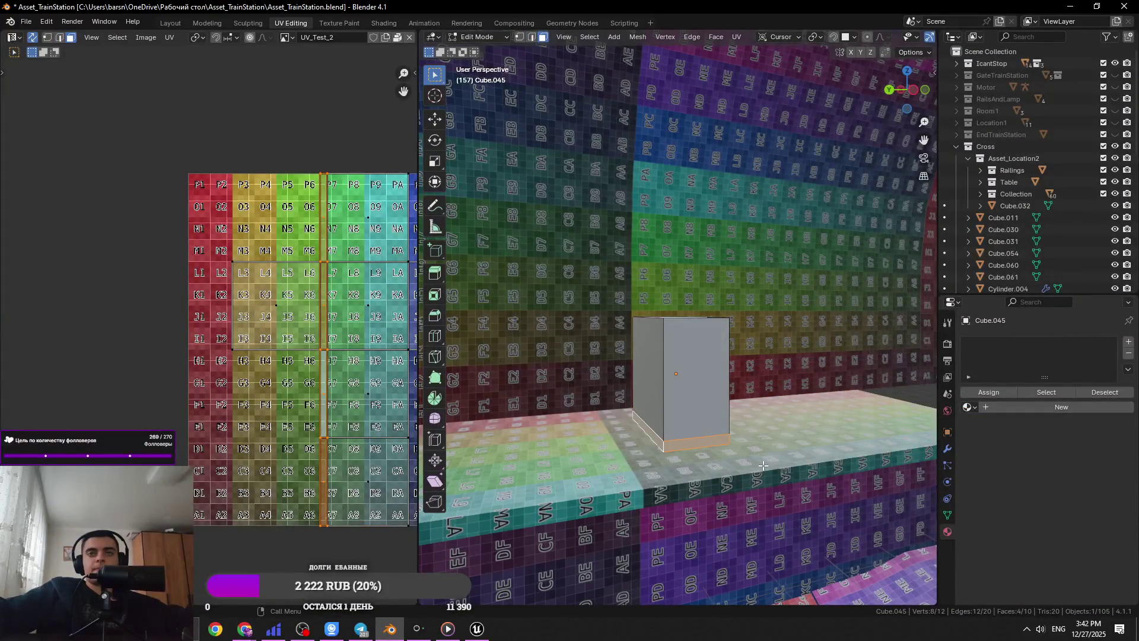
left_click(647, 440)
key("alt+Tab")
key("alt+Tab")
middle_click_drag(647, 440, 750, 440)
key("ctrl+z")
key("s")
key("y")
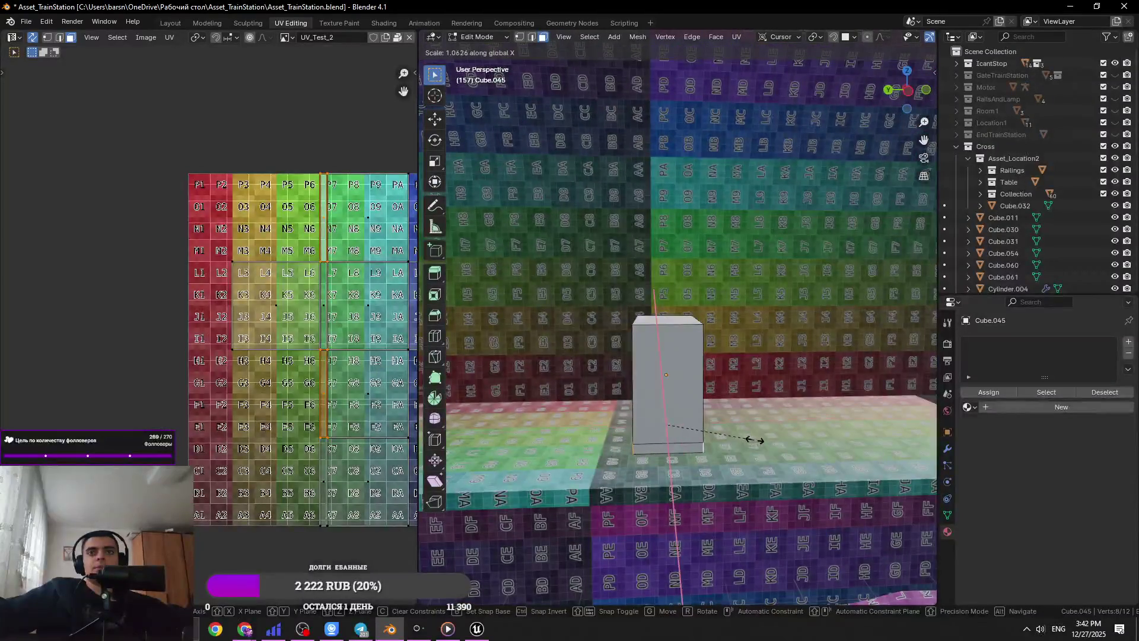
left_click(839, 433)
key("ctrl+s")
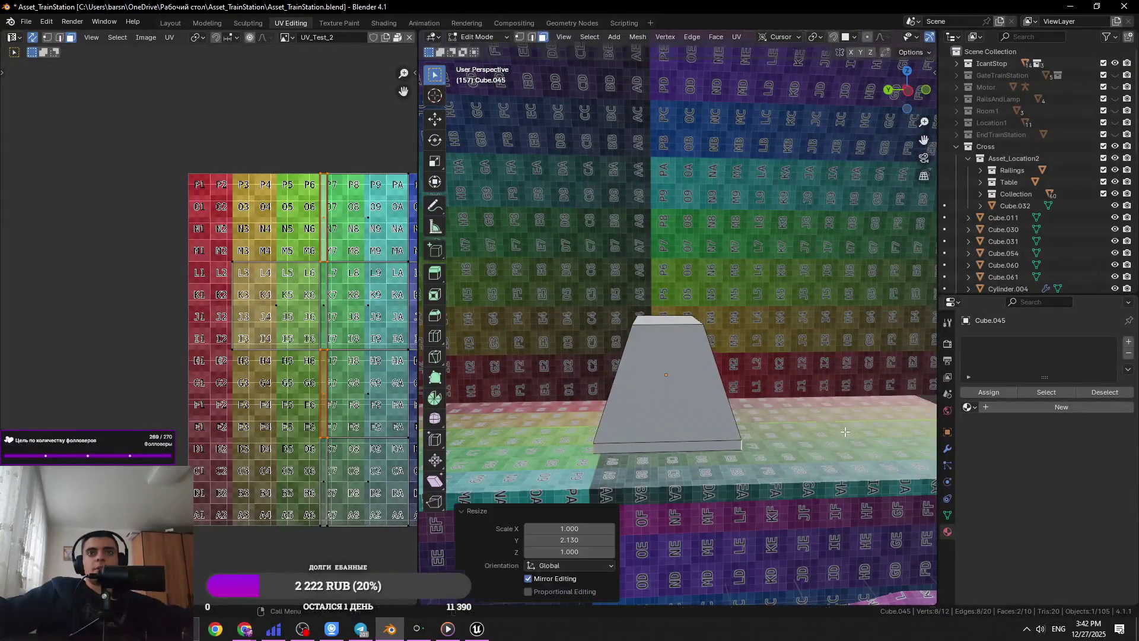
- Check the Fab barrier reference and raise the selected geometry along Z, saving the file
key("alt+Tab")
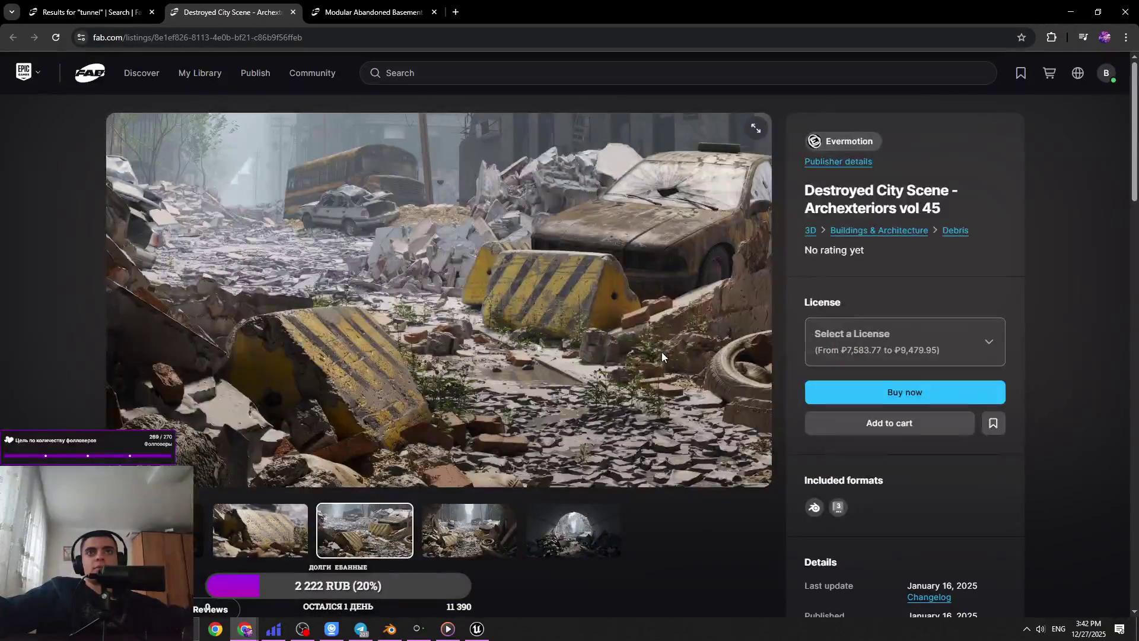
key("alt+Tab")
middle_click_drag(593, 356, 820, 404)
key("g")
key("z")
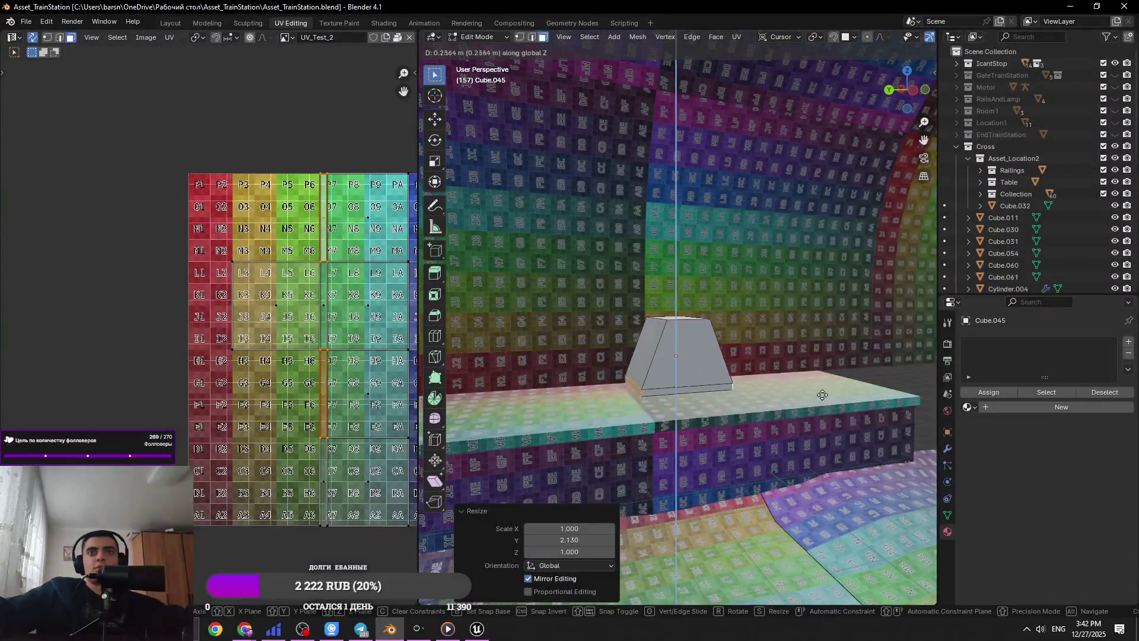
left_click(827, 371)
key("ctrl+s")
key("g")
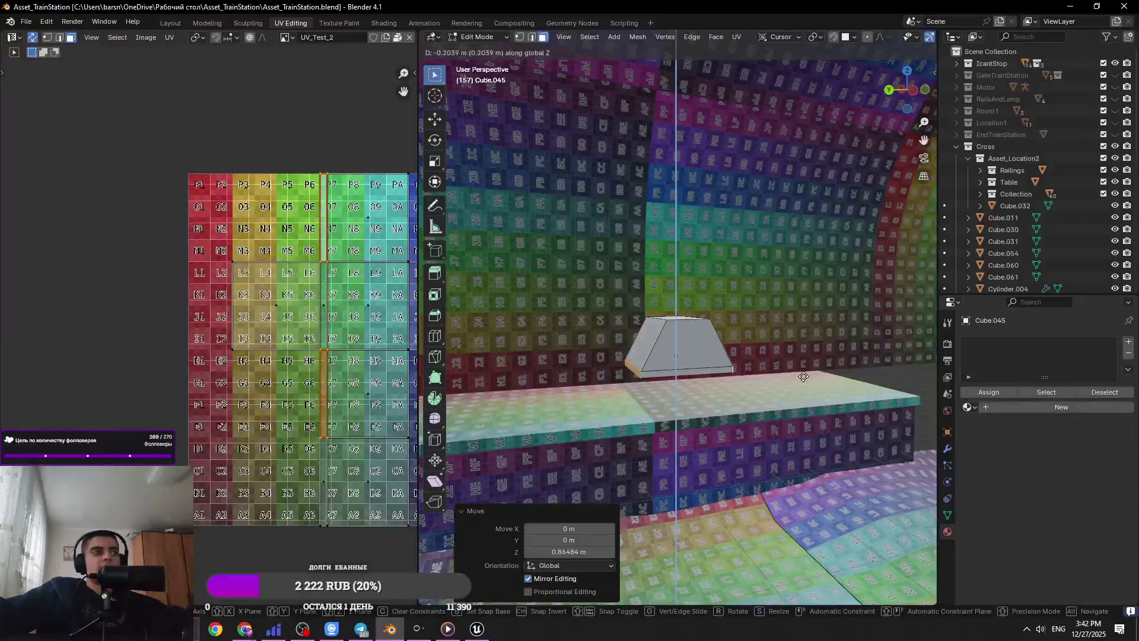
left_click(803, 376)
key("alt+Tab")
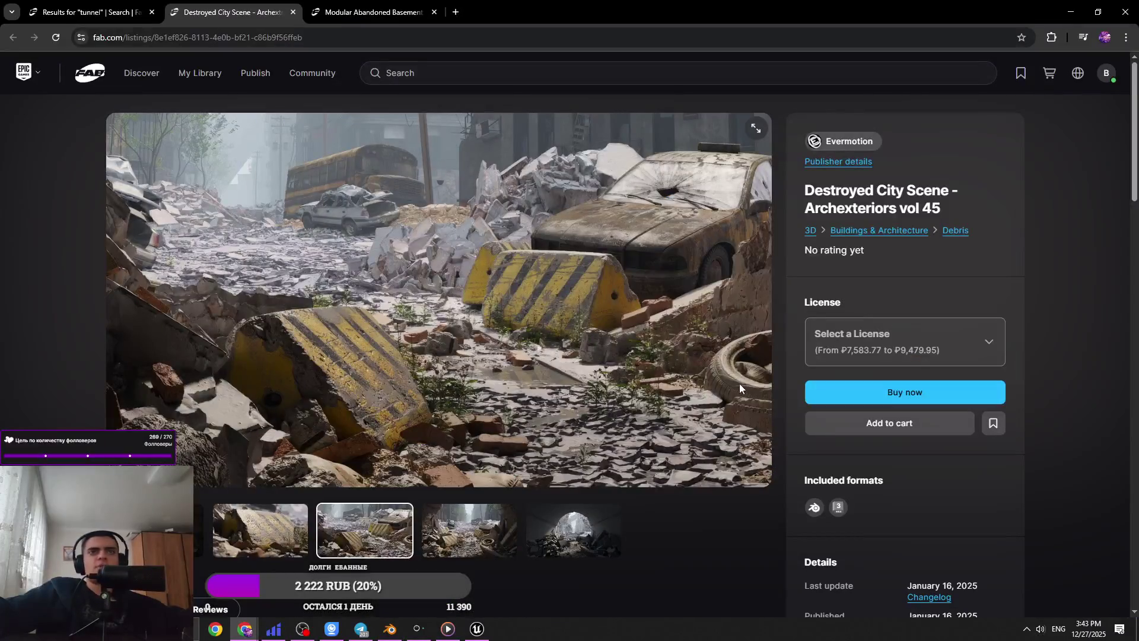
key("alt+Tab")
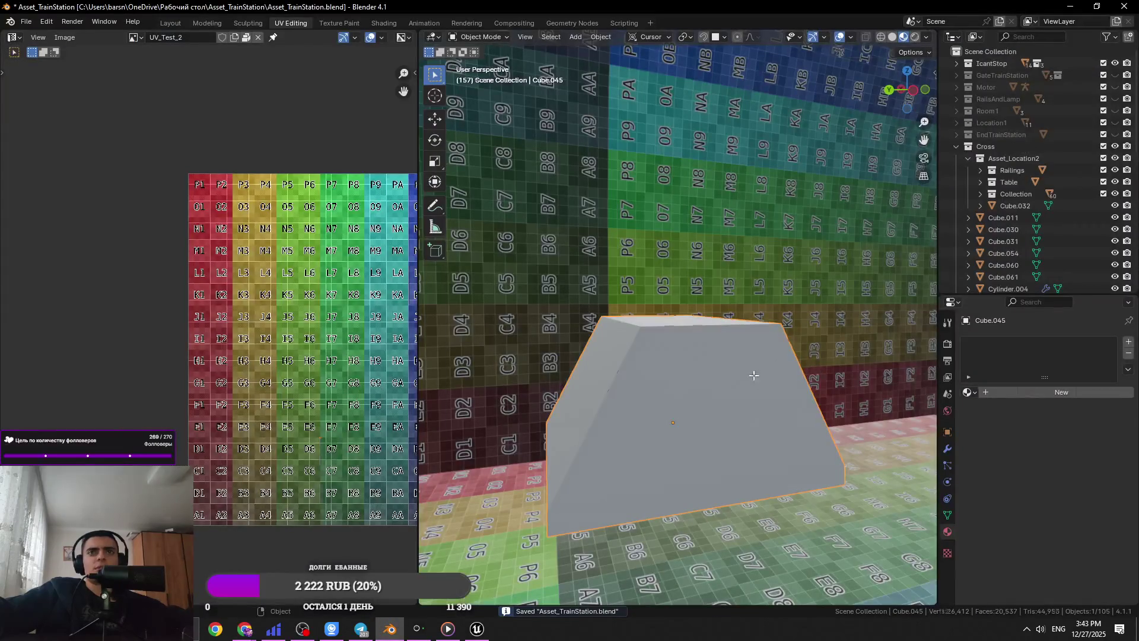
- Narrow the block's top face along Y, return to Object Mode and save
key("alt+a")
key("a")
left_click(700, 324)
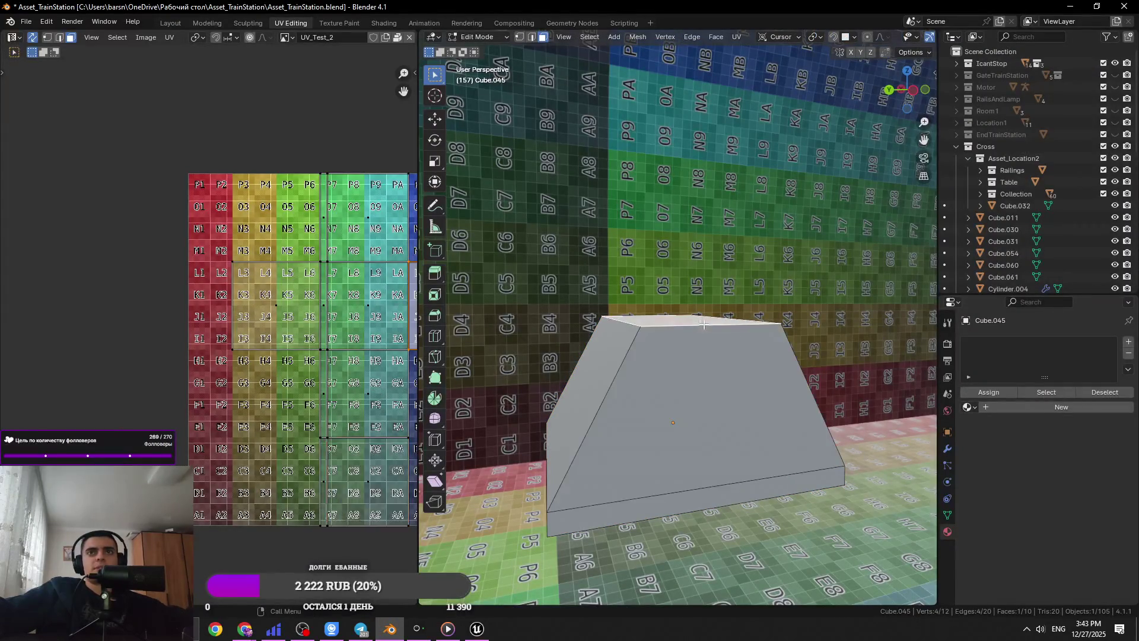
key("y")
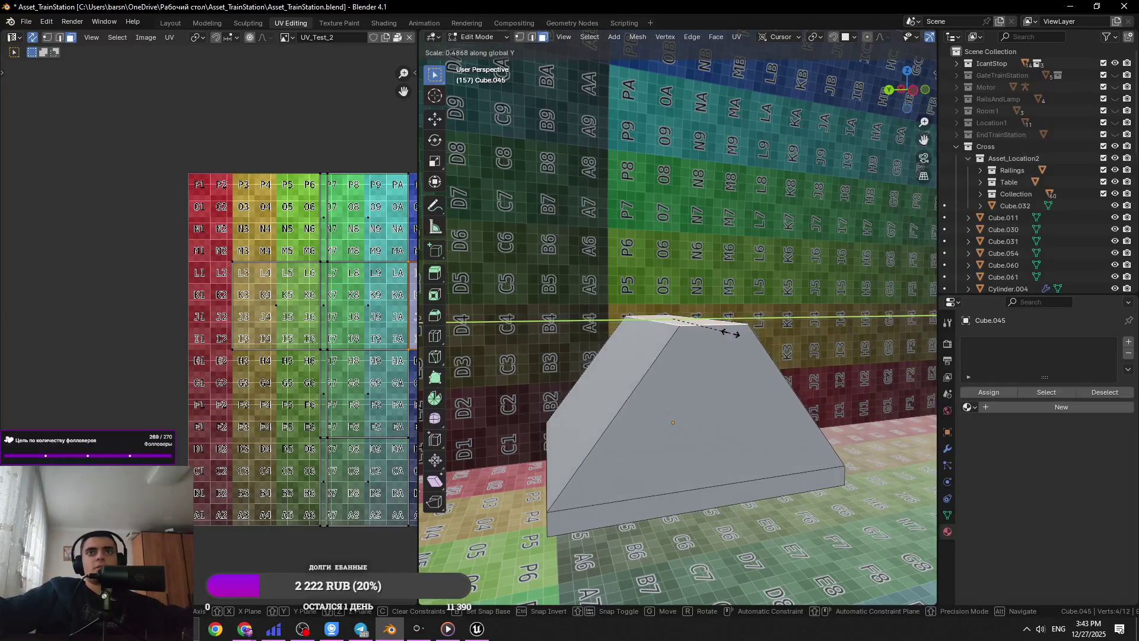
left_click(739, 333)
key("Tab")
key("ctrl+s")
mouse_move(738, 336)
middle_mouse_down()
mouse_move(818, 329)
mouse_move(727, 360)
middle_mouse_up()
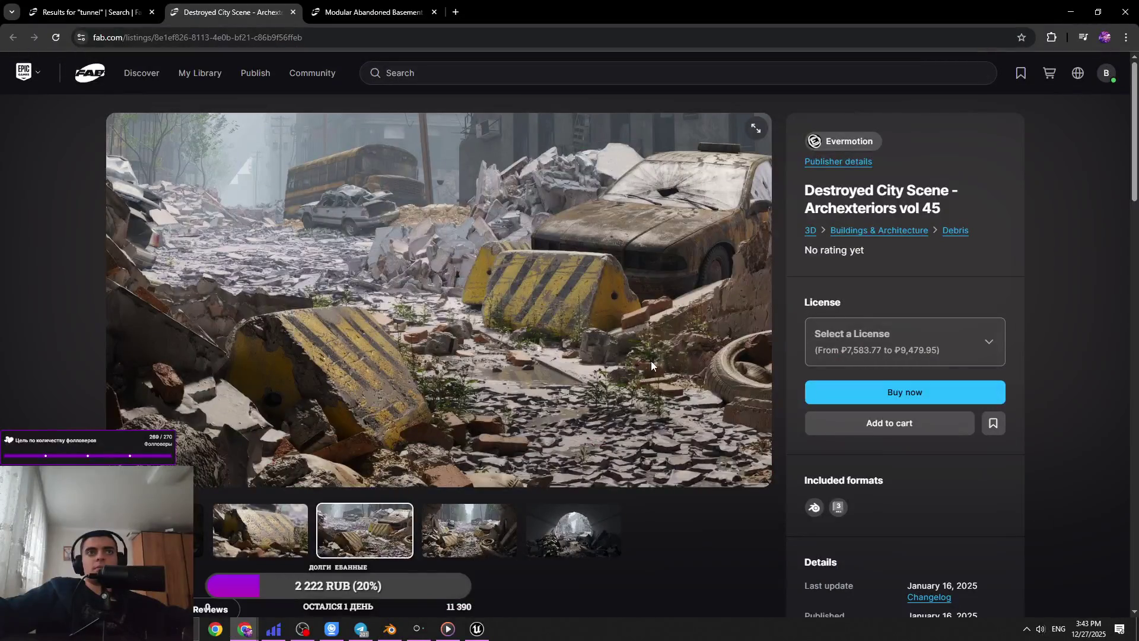
- Select the whole block mesh and scale it along X to widen it
key("s")
key("Escape")
key("Tab")
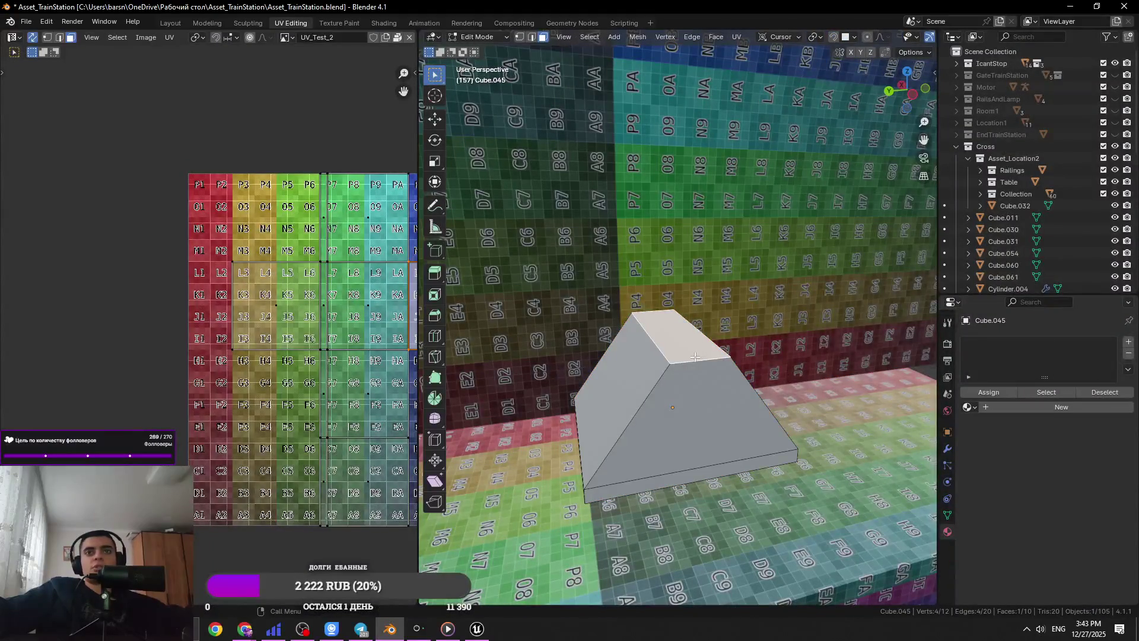
key("s")
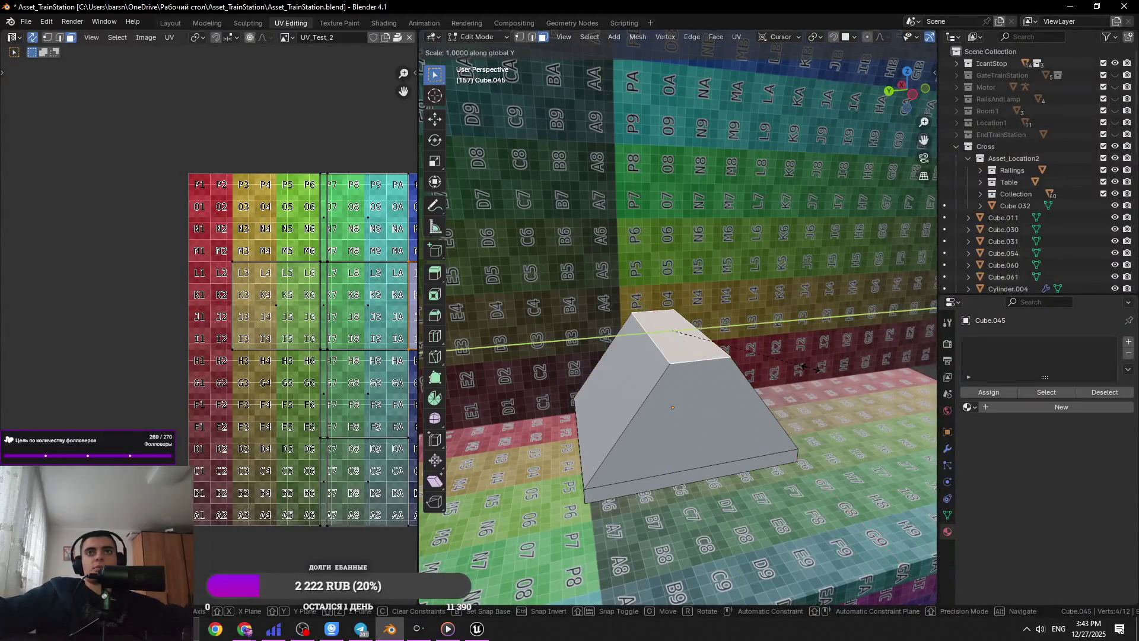
middle_click_drag(798, 369, 838, 393, "alt")
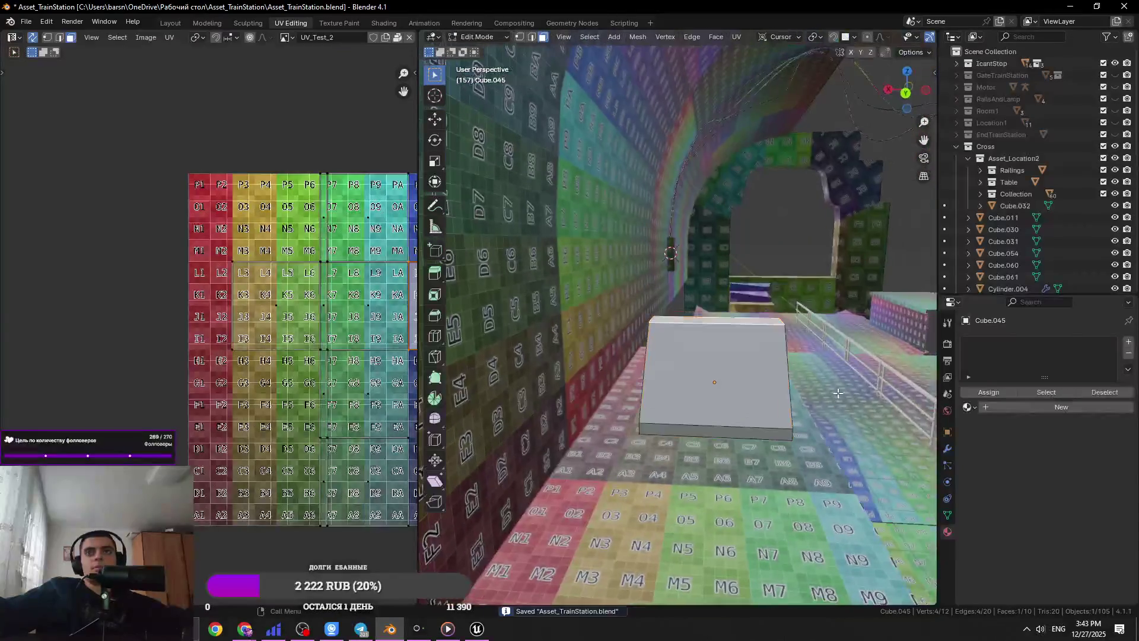
key("y")
key("Escape")
key("a")
key("s")
left_click(865, 399)
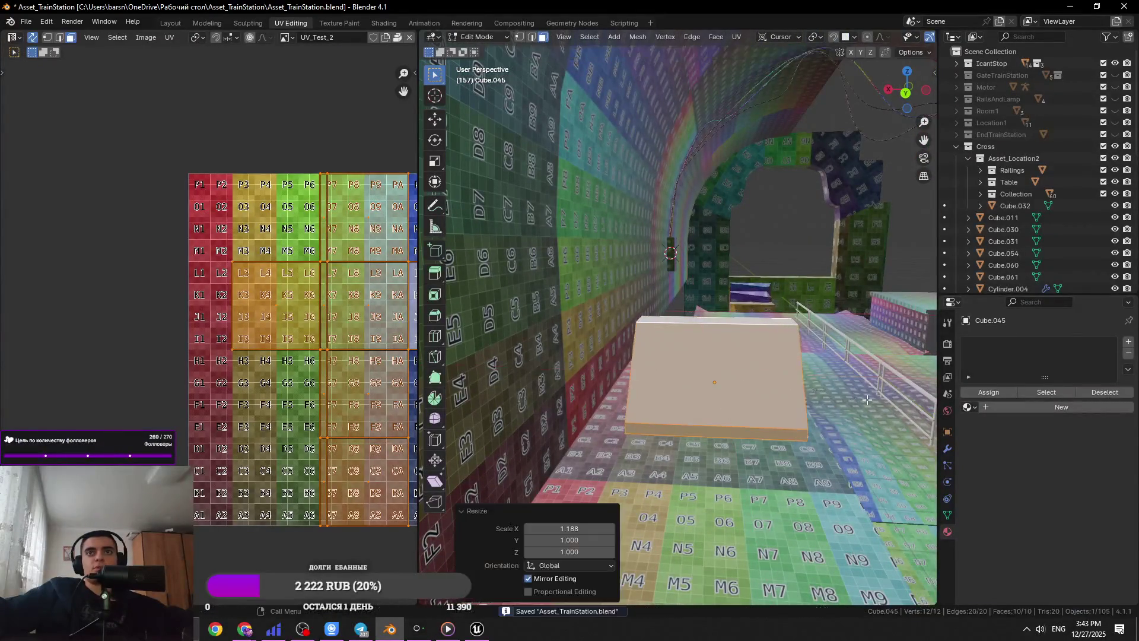
- Compare against the Fab reference, select the slanted side face, and save the file
key("alt+Tab")
key("alt+Tab")
key("s")
key("x")
key("Escape")
middle_click_drag(838, 419, 747, 407)
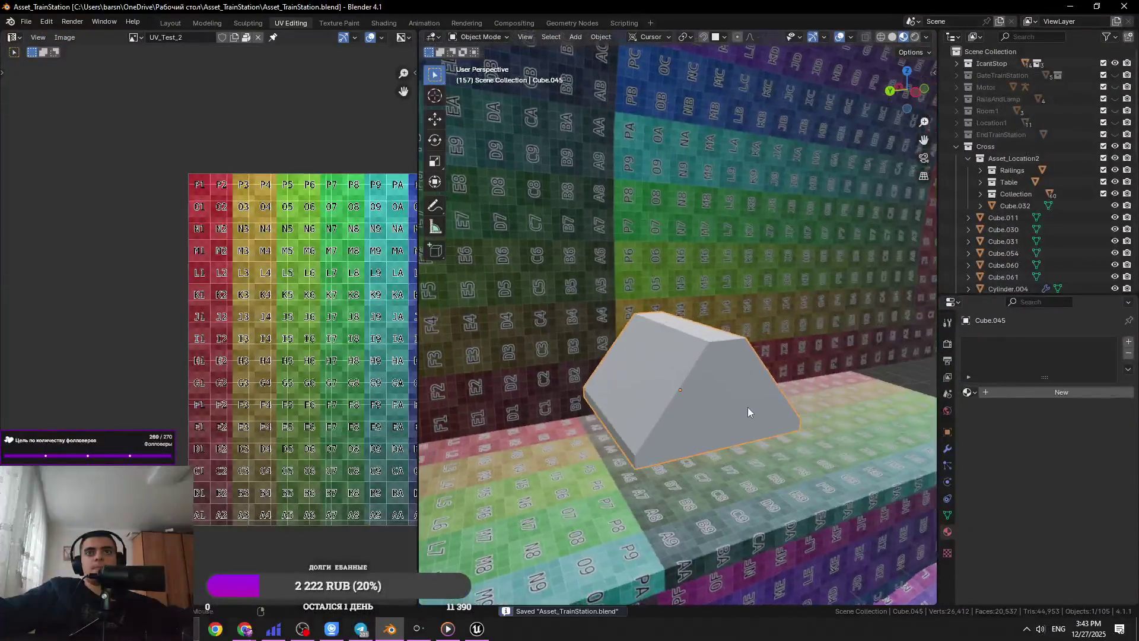
key("alt+Tab")
key("alt+Tab")
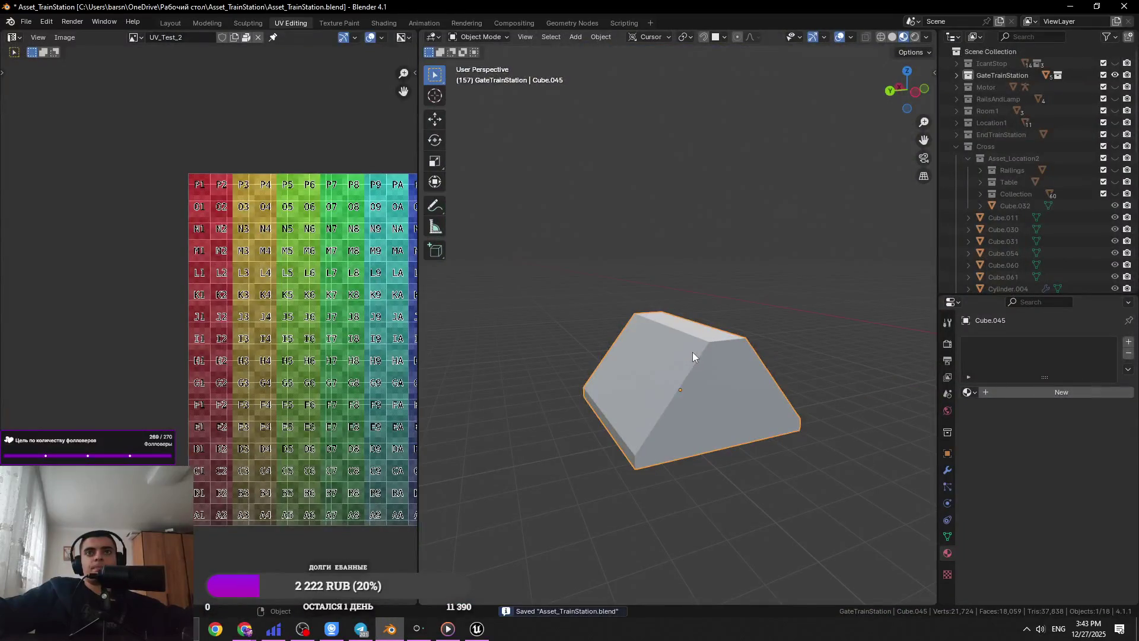
key("Tab")
left_click(674, 347)
middle_click_drag(675, 347, 680, 420)
key("ctrl+s")
key("alt+Tab")
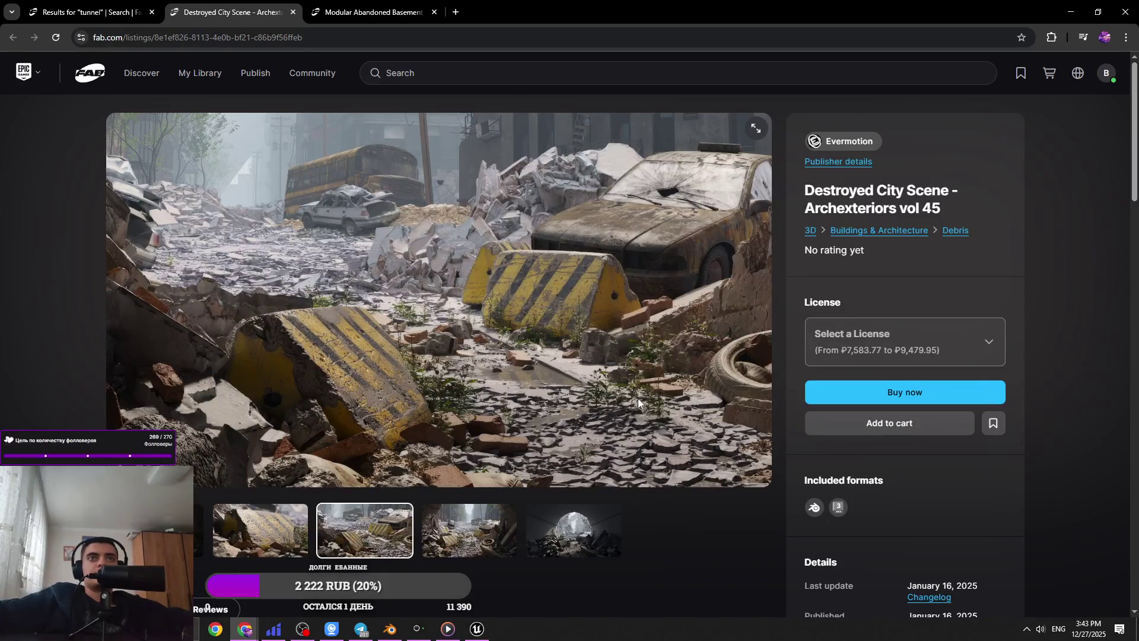
key("alt+Tab")
- Bevel the block's edges and apply Shade Auto Smooth by angle in object mode
key("a")
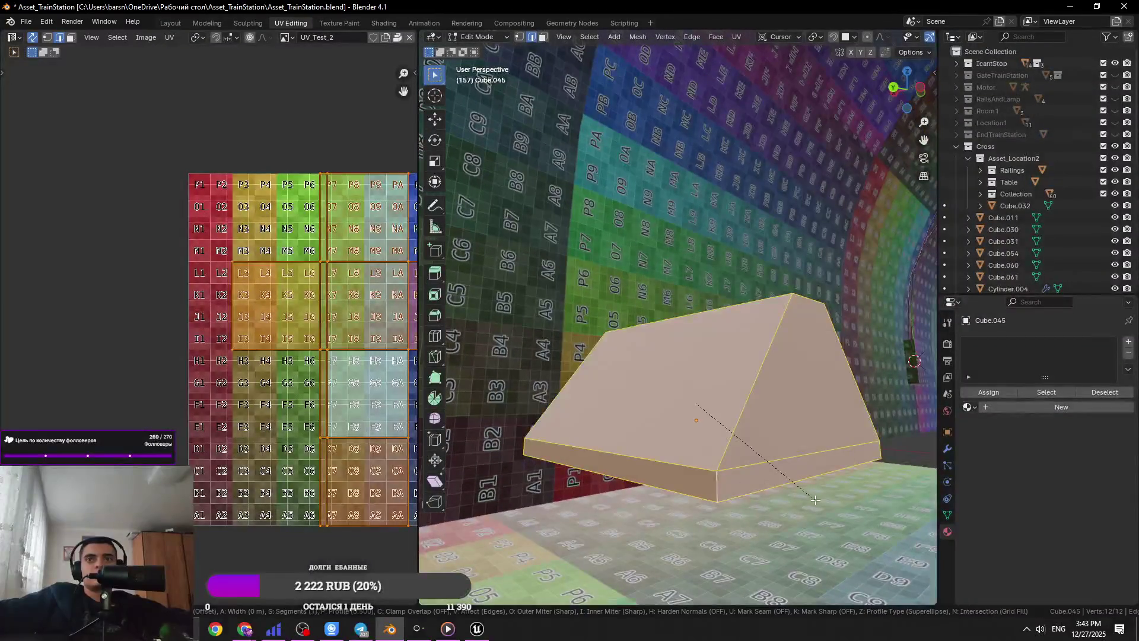
left_click(815, 500)
key("Tab")
scroll(827, 510, "down", 5)
right_click(821, 478)
left_click(783, 403)
- Check the block against the tunnel's material and reselect the block, saving the file
mouse_move(802, 412)
middle_mouse_down()
mouse_move(745, 436)
mouse_move(641, 568)
mouse_move(739, 518)
mouse_move(843, 500)
mouse_move(629, 498)
middle_mouse_up()
scroll(622, 503, "up", 3)
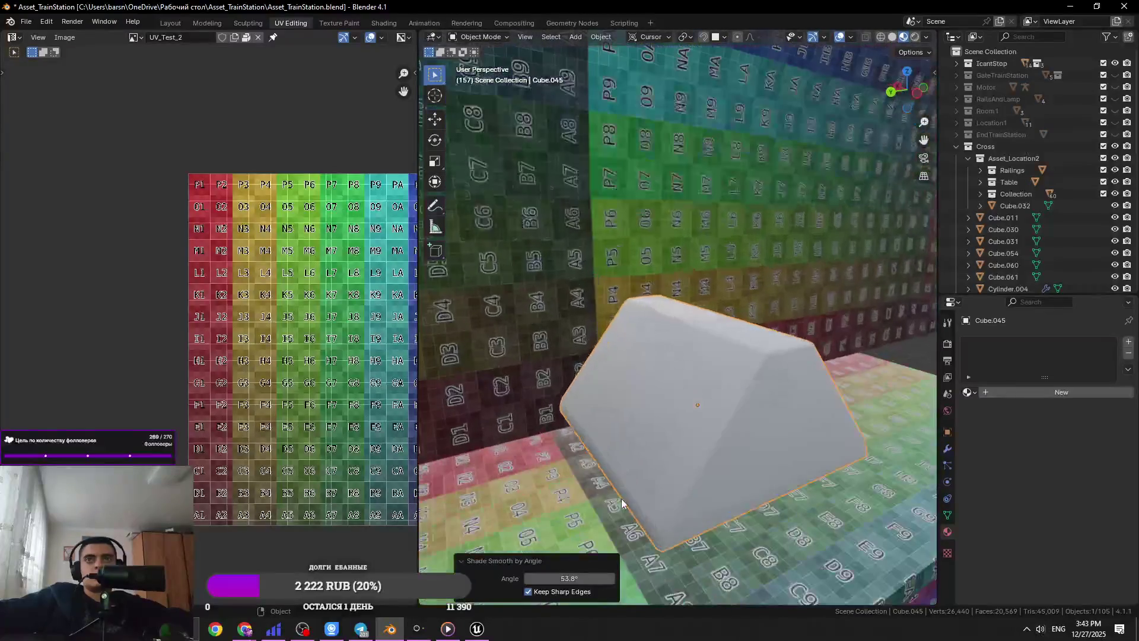
key("Tab")
scroll(719, 402, "down", 3)
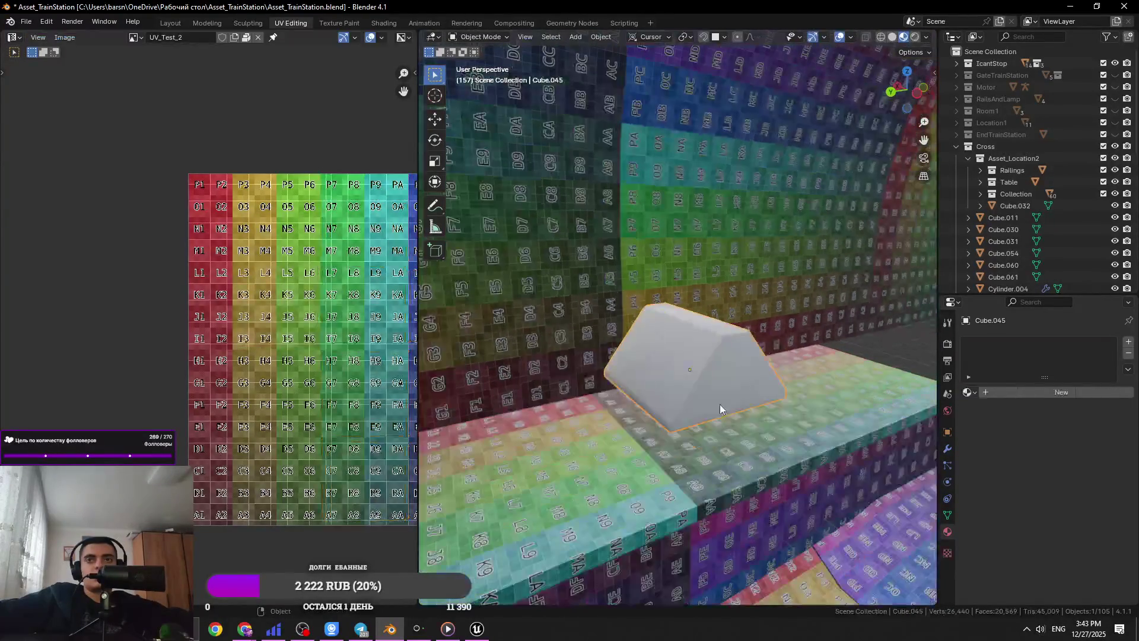
middle_click_drag(719, 404, 496, 401)
key("Tab")
key("ctrl+s")
left_click(496, 401)
mouse_move(714, 411)
middle_mouse_down()
mouse_move(857, 407)
mouse_move(784, 398)
middle_mouse_up()
left_click(690, 359)
mouse_move(690, 360)
middle_mouse_down()
mouse_move(799, 365)
mouse_move(732, 403)
mouse_move(767, 426)
mouse_move(782, 422)
mouse_move(695, 455)
mouse_move(763, 366)
middle_mouse_up()
key("ctrl+s")
- Select all of the block's faces and compare it with the Fab barrier reference in Chrome
key("Tab")
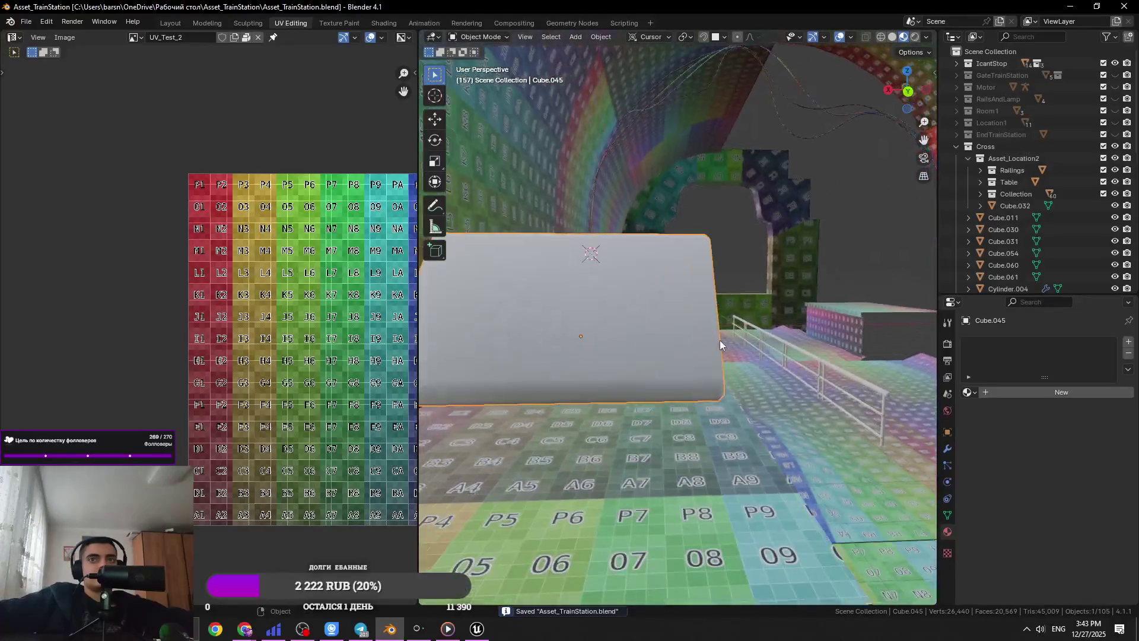
key("a")
key("x")
key("Escape")
scroll(763, 376, "up", 3)
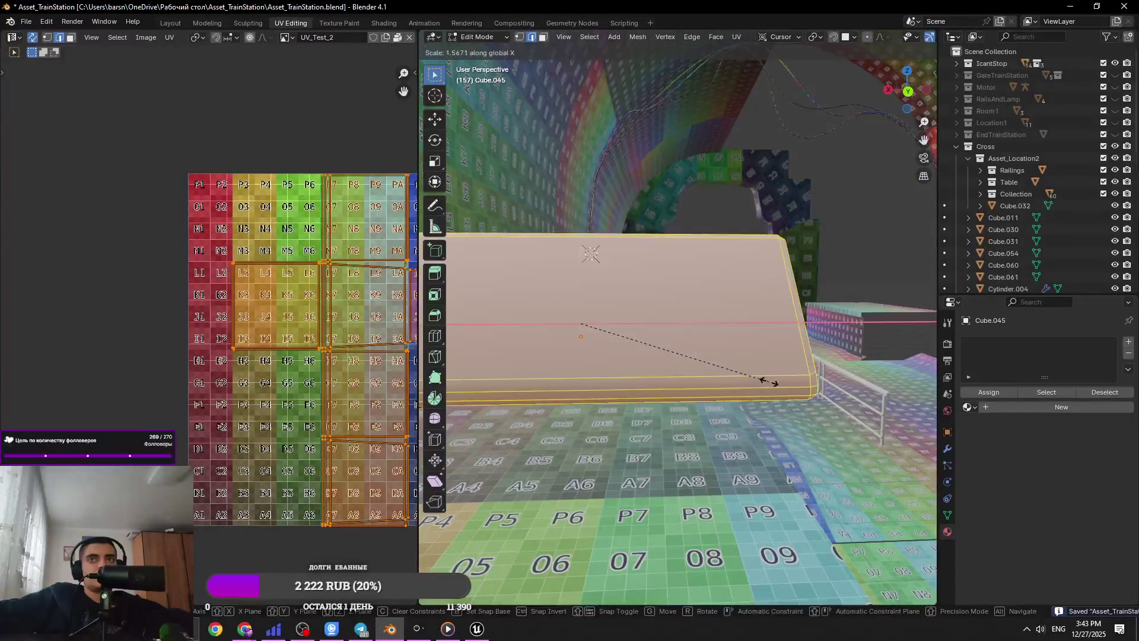
scroll(770, 381, "down", 6)
key("alt+Tab")
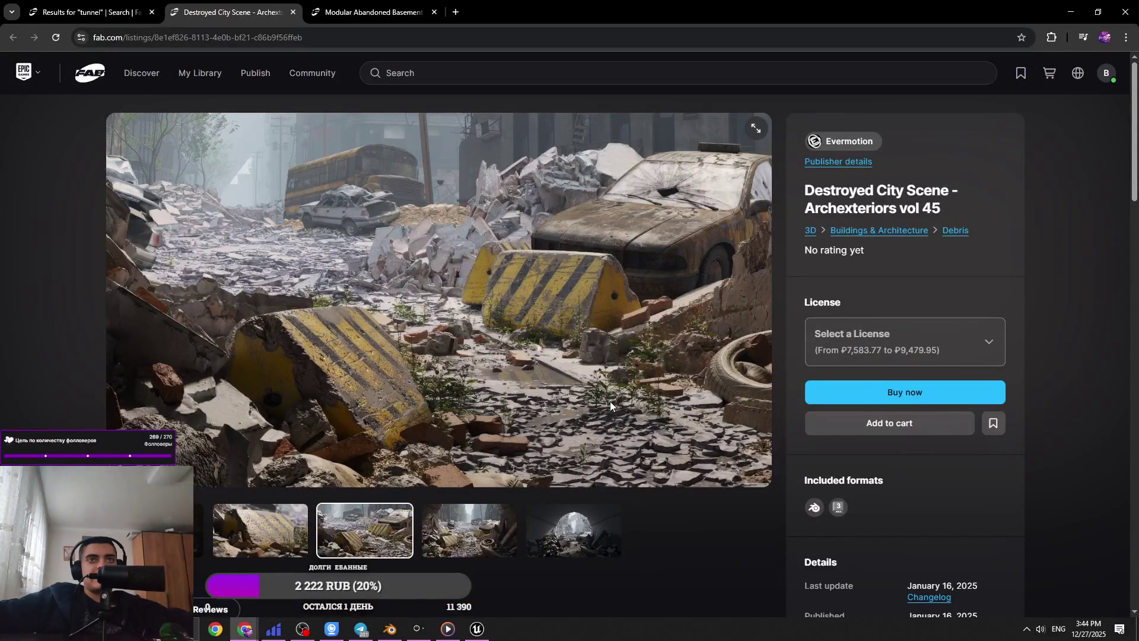
key("alt+Tab")
- Move the wedge block 0.81105 m along Z so it sits on the tunnel ledge
mouse_move(610, 401)
middle_mouse_down()
mouse_move(640, 478)
mouse_move(701, 453)
mouse_move(712, 468)
middle_mouse_up()
scroll(623, 433, "up", 4)
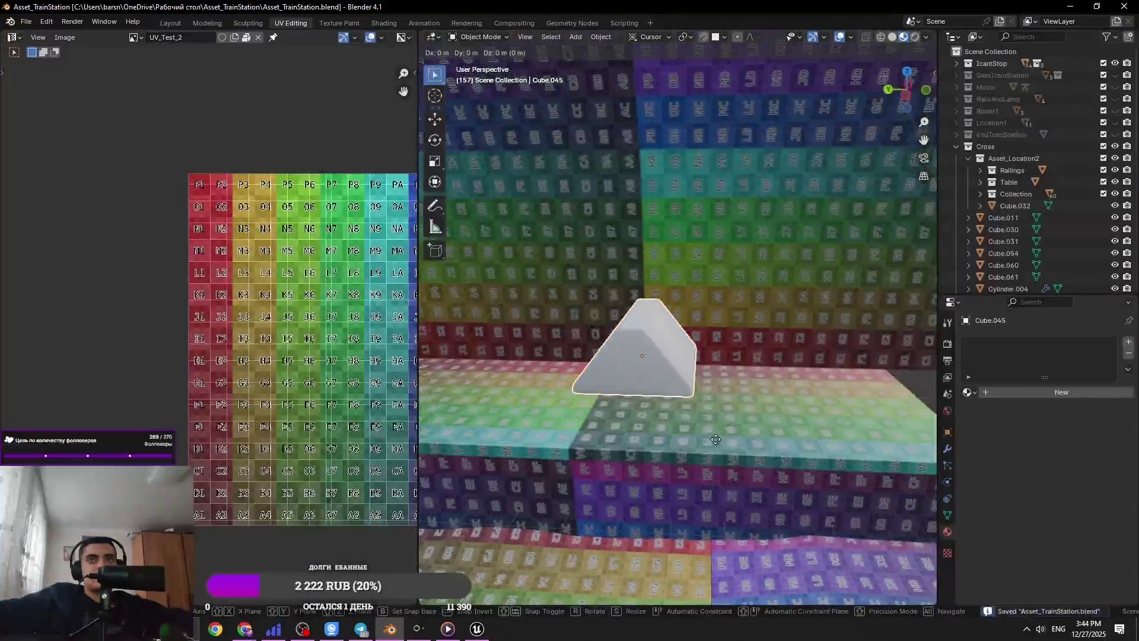
key("ctrl+s")
key("g")
key("z")
left_click(726, 472)
scroll(723, 471, "down", 4)
mouse_move(825, 475)
middle_mouse_down()
mouse_move(849, 464)
mouse_move(666, 437)
middle_mouse_up()
key("alt+Tab")
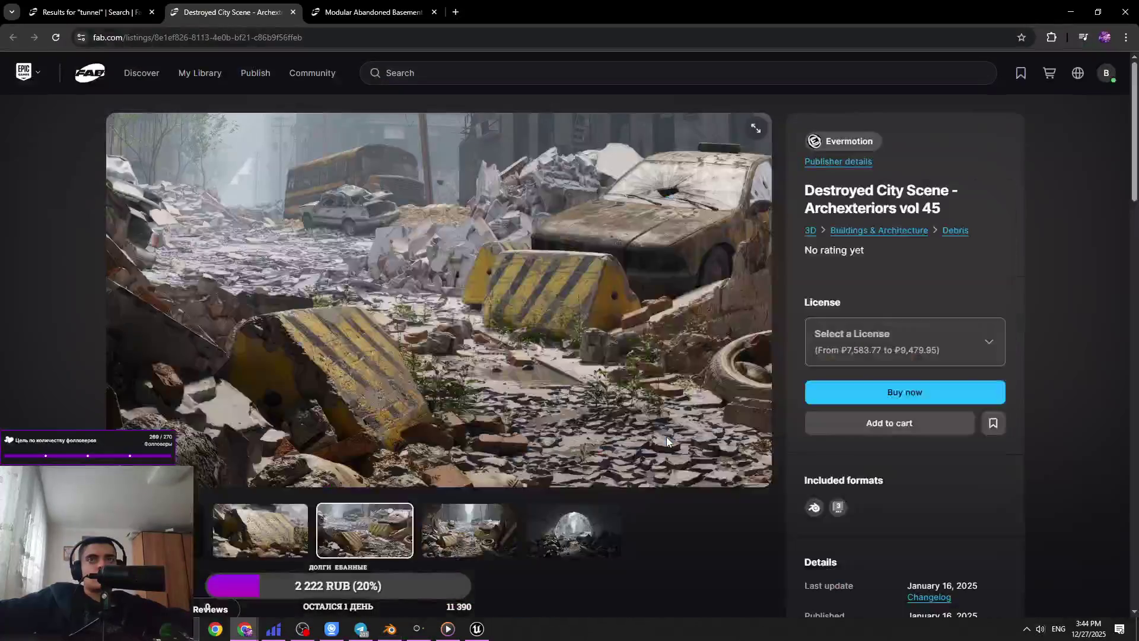
key("alt+Tab")
scroll(673, 410, "up", 3)
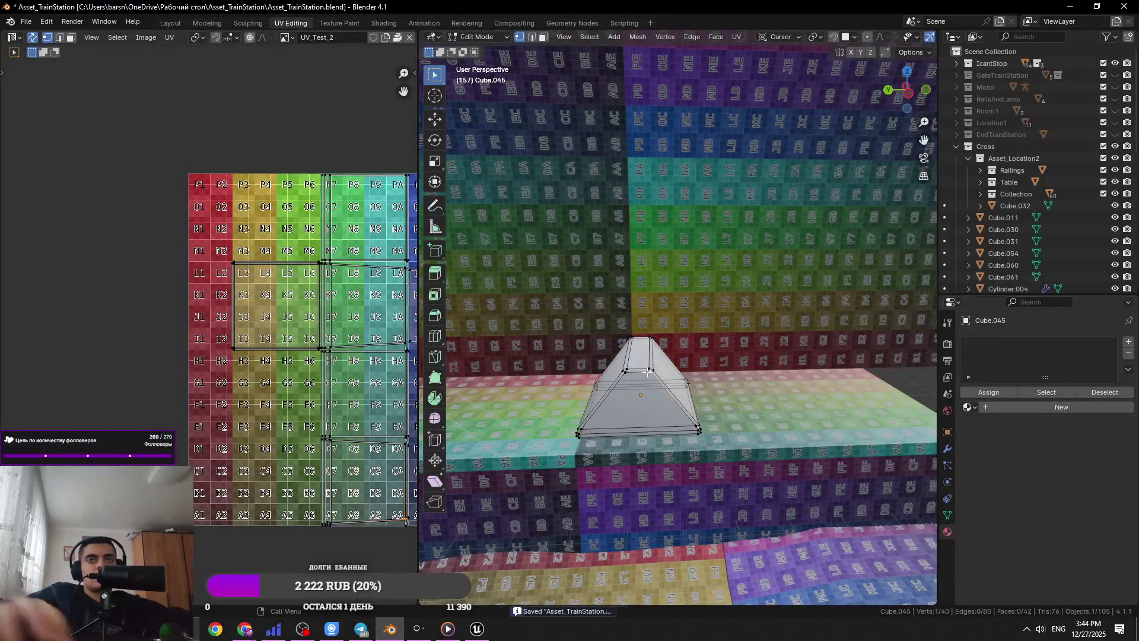
- Switch to solid shading and raise the block's top vertices along Z
scroll(647, 372, "up", 5)
mouse_move(647, 372)
middle_mouse_down()
mouse_move(771, 237)
mouse_move(913, 45)
middle_mouse_up()
scroll(918, 40, "down", 3)
left_click(891, 37)
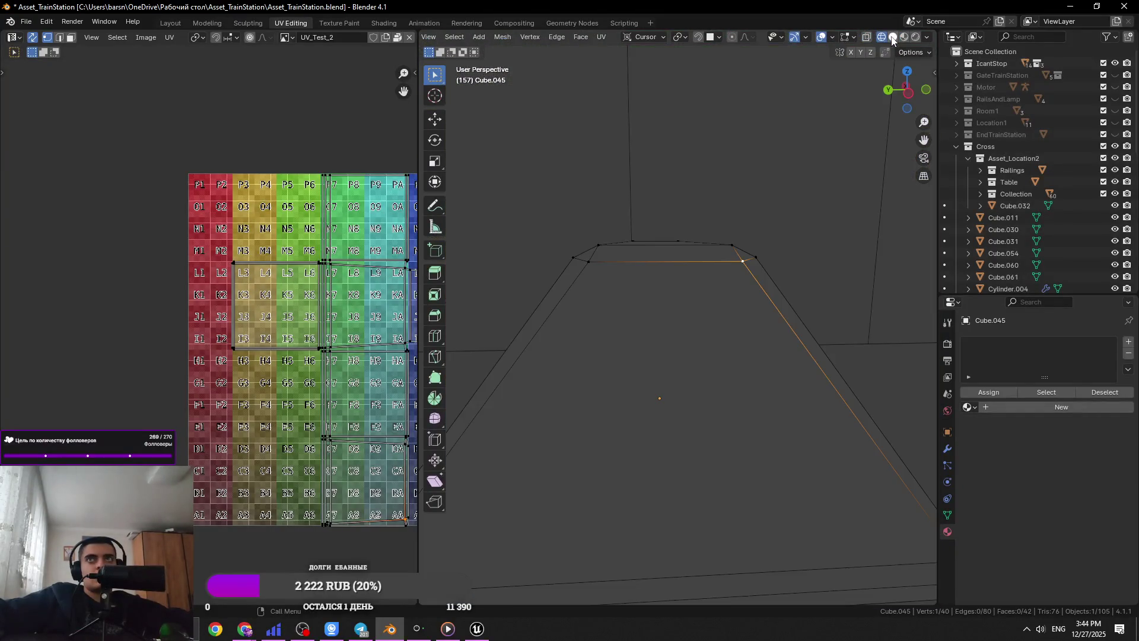
scroll(691, 206, "down", 4)
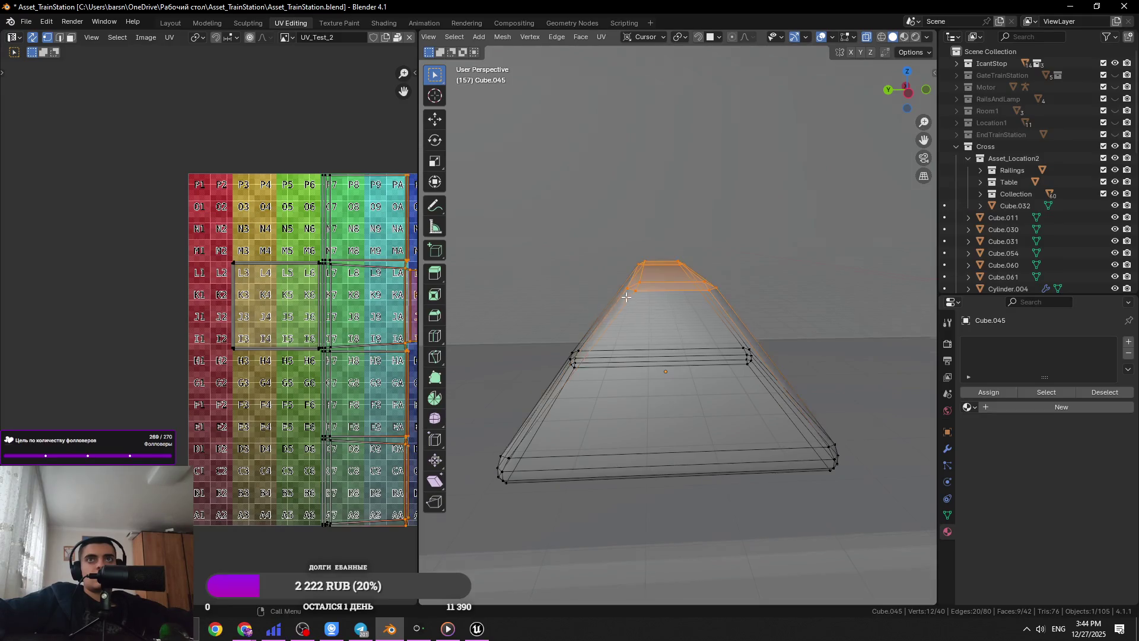
scroll(627, 297, "down", 4)
key("g")
key("z")
left_click(747, 313)
key("ctrl+s")
- Raise the top vertices further along Z and scale them in to narrow the top
scroll(756, 312, "up", 2)
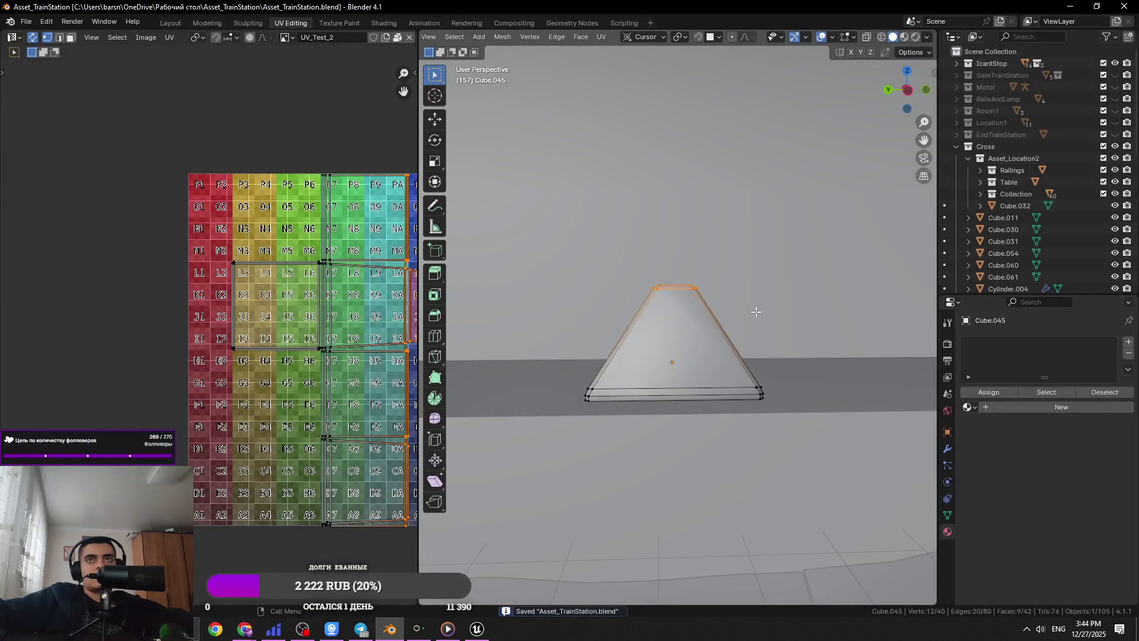
key("alt+Tab")
key("alt+Tab")
key("g")
key("z")
left_click(717, 328)
mouse_move(760, 339)
middle_mouse_down()
mouse_move(676, 354)
mouse_move(621, 336)
mouse_move(766, 336)
mouse_move(826, 381)
mouse_move(712, 349)
mouse_move(753, 426)
middle_mouse_up()
key("s")
key("x")
key("Escape")
key("s")
left_click(774, 339)
key("ctrl+s")
key("Tab")
key("Tab")
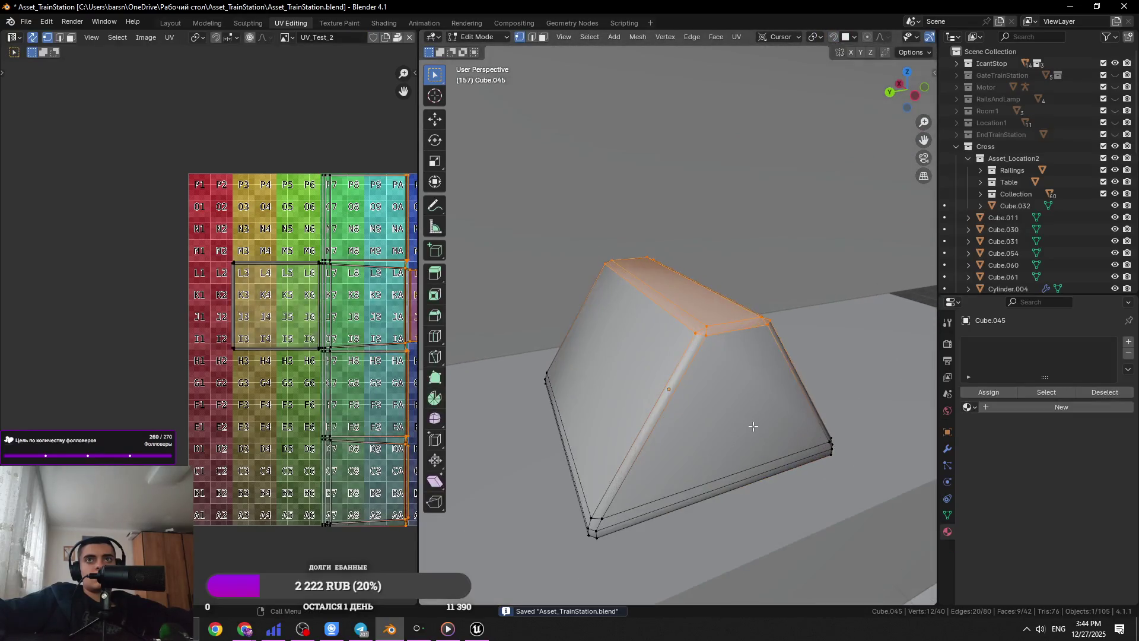
- Select the prism's front face to inspect the new shape, then select the whole mesh
middle_click_drag(789, 372, 855, 519)
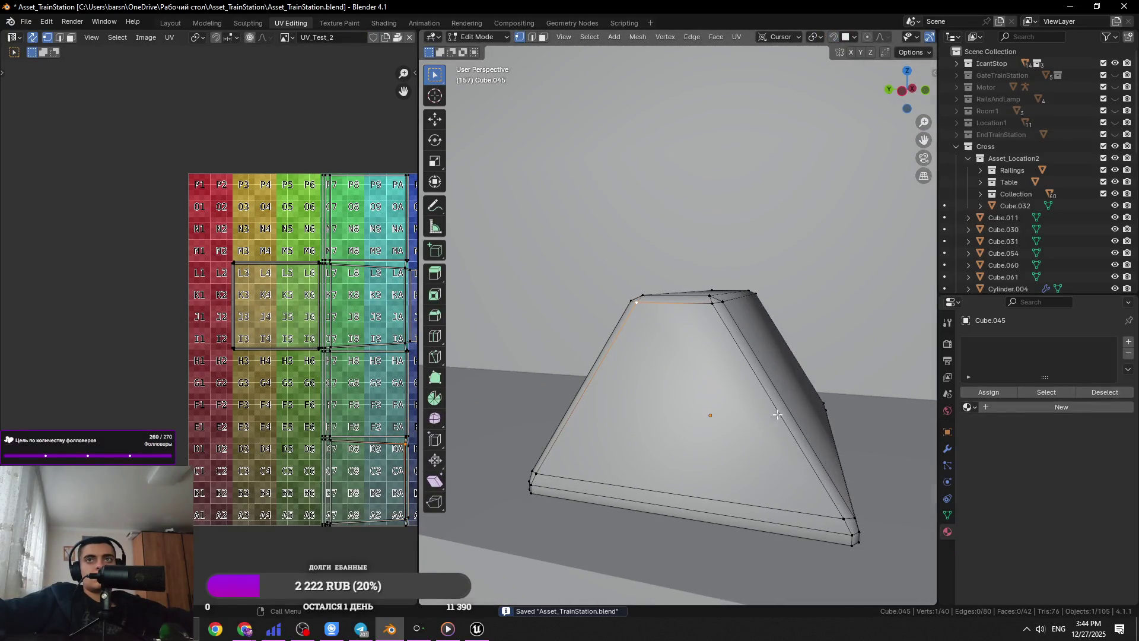
middle_click_drag(628, 515, 643, 457)
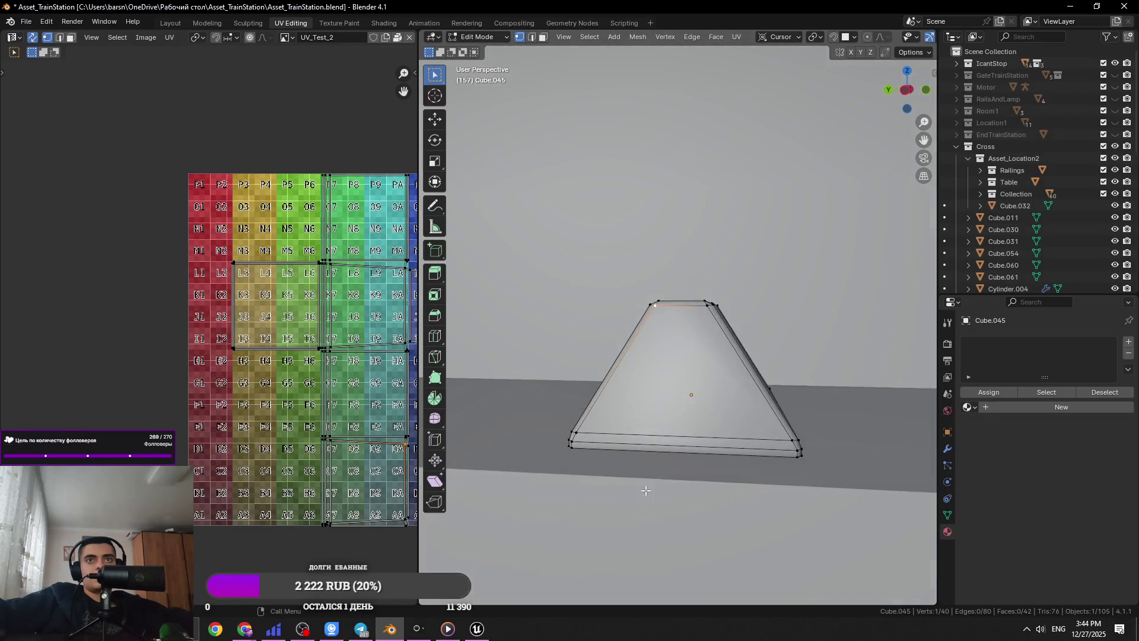
key("3")
left_click(665, 411)
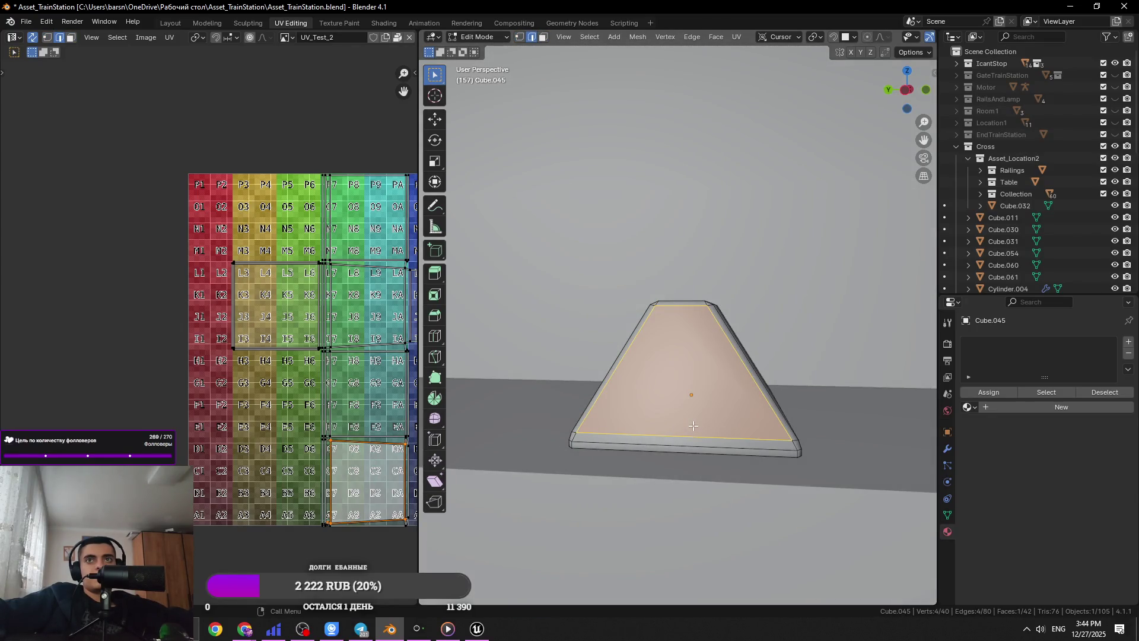
key("Tab")
mouse_move(638, 414)
middle_mouse_down()
mouse_move(764, 413)
mouse_move(740, 402)
mouse_move(793, 386)
middle_mouse_up()
key("ctrl+s")
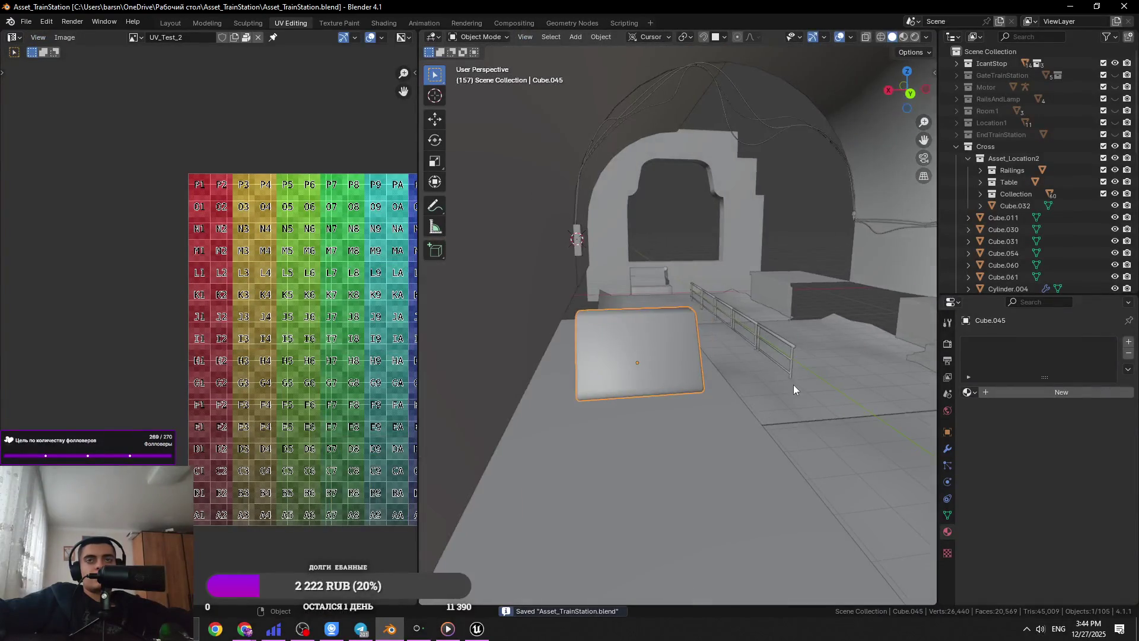
key("Tab")
key("a")
scroll(663, 351, "up", 2)
mouse_move(663, 351)
middle_mouse_down()
mouse_move(644, 331)
mouse_move(685, 359)
middle_mouse_up()
- Select an edge, then the narrow bevel face and large left face near the bottom corner
key("2")
left_click(687, 359)
mouse_move(643, 326)
middle_mouse_down()
mouse_move(655, 361)
mouse_move(637, 380)
mouse_move(586, 338)
mouse_move(557, 355)
middle_mouse_up()
scroll(647, 370, "up", 3)
key("3")
left_click(552, 356)
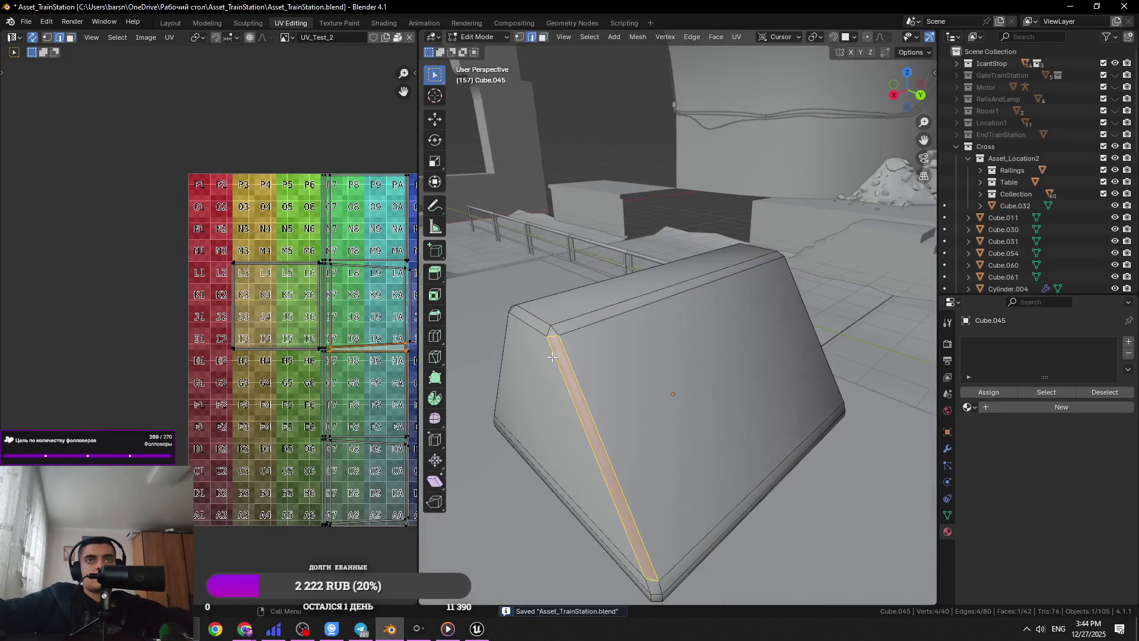
left_click(547, 357)
key("2")
mouse_move(606, 544)
middle_mouse_down()
mouse_move(618, 399)
mouse_move(590, 389)
mouse_move(676, 381)
mouse_move(816, 417)
mouse_move(659, 397)
mouse_move(678, 465)
mouse_move(654, 437)
mouse_move(722, 458)
middle_mouse_up()
key("Tab")
key("Tab")
scroll(605, 412, "up", 2)
- Select the base edge loop and scale it along X to reshape the base
right_click(816, 417)
left_click(816, 418)
key("s")
key("x")
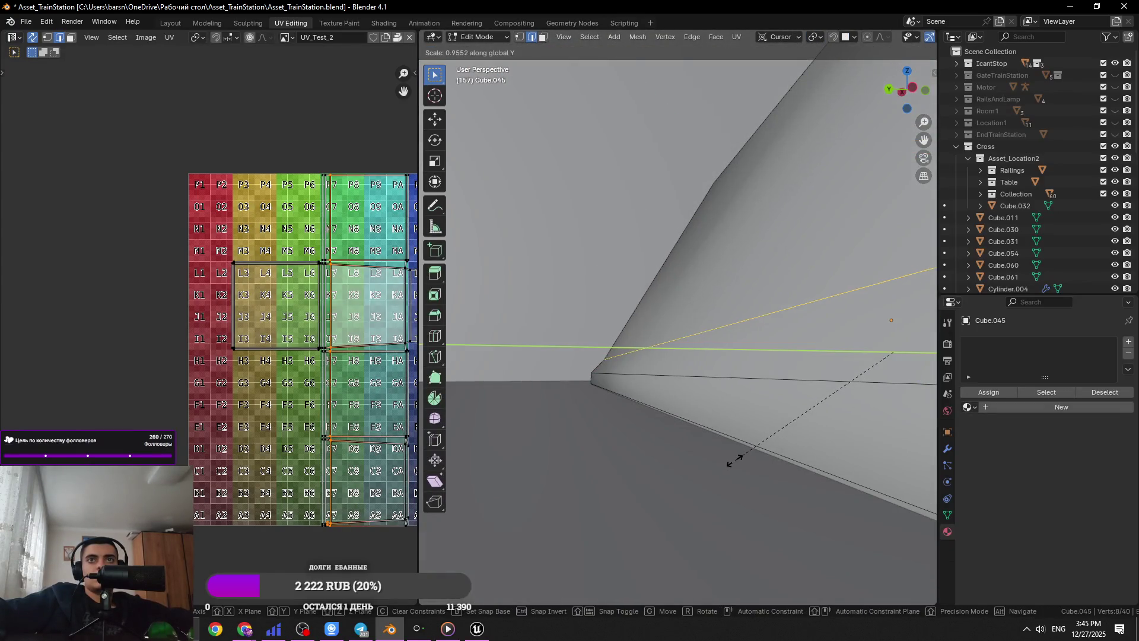
left_click(719, 460)
key("Tab")
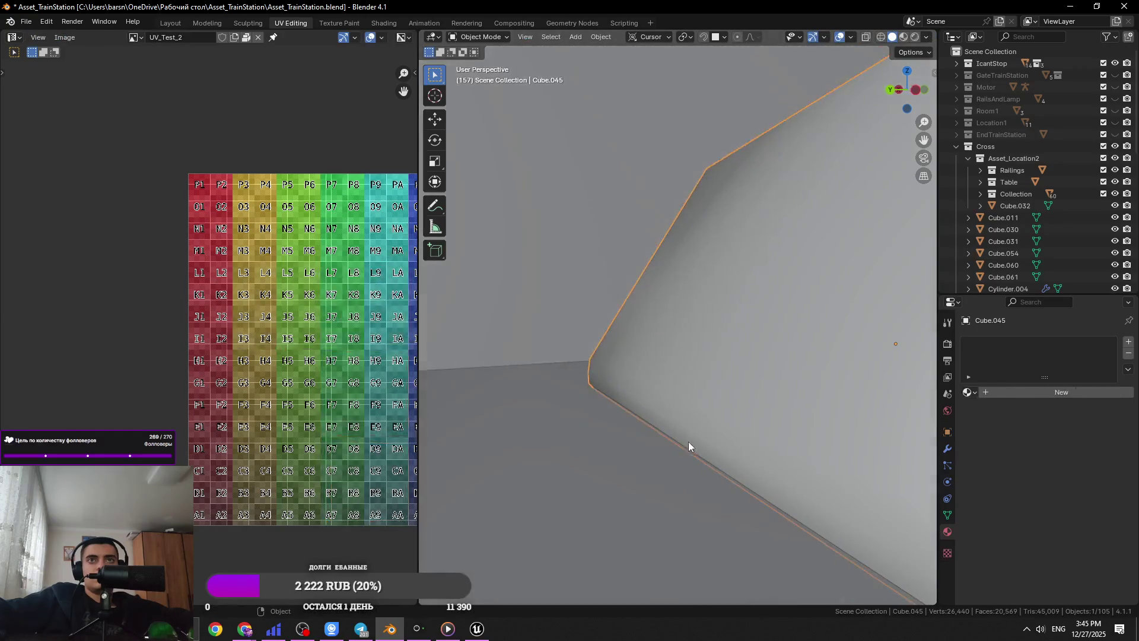
scroll(689, 443, "down", 5)
middle_click_drag(646, 425, 612, 434)
key("ctrl+s")
mouse_move(699, 407)
middle_mouse_down()
mouse_move(643, 427)
mouse_move(676, 450)
mouse_move(660, 442)
middle_mouse_up()
- Isolate the block in local view and mark the selected edges as UV seams
key("Tab")
key("3")
left_click(625, 399)
key("KP_Divide")
scroll(626, 293, "up", 3)
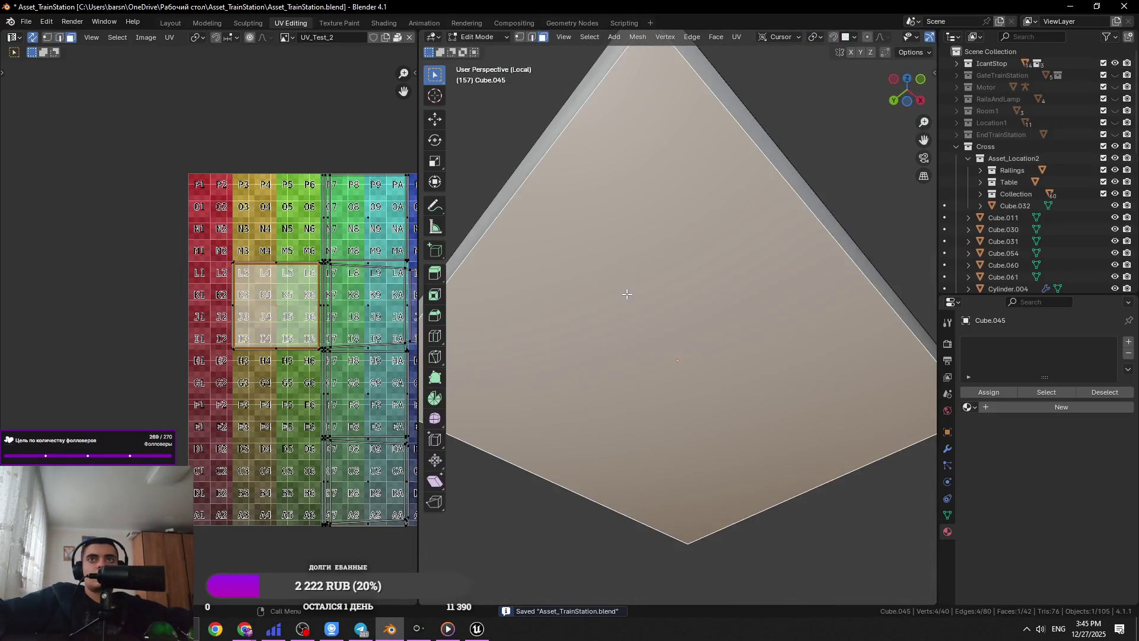
scroll(626, 294, "down", 4)
key("2")
middle_click_drag(626, 294, 724, 376)
right_click(720, 382)
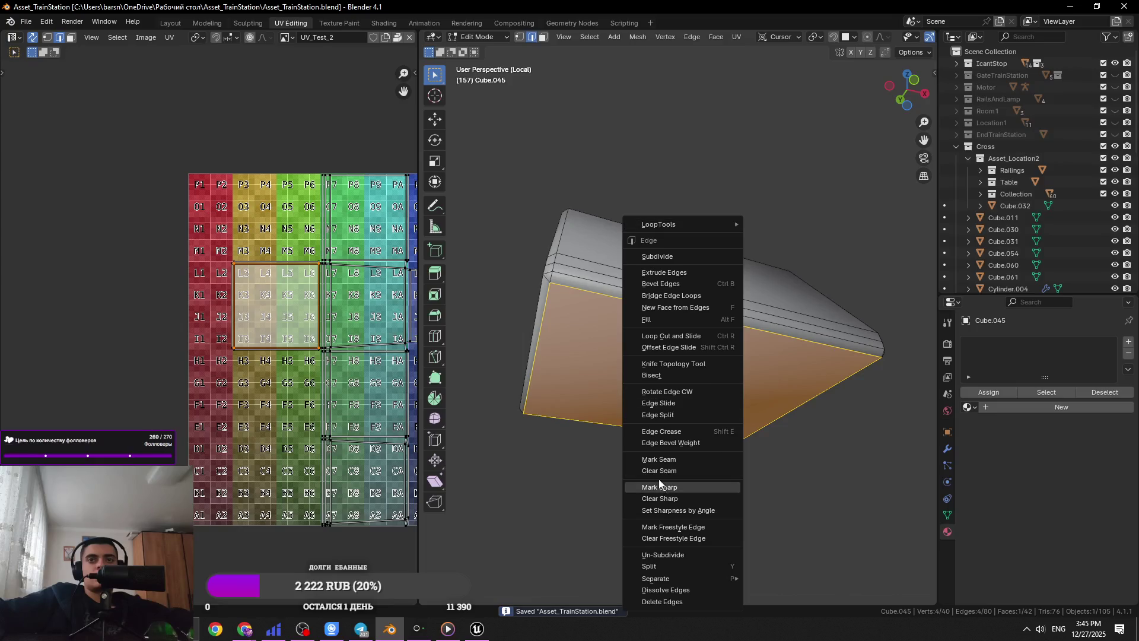
left_click(658, 459)
- Mark an edge loop around the block as a UV seam
mouse_move(551, 279)
middle_mouse_down()
mouse_move(700, 375)
mouse_move(653, 386)
middle_mouse_up()
left_click(706, 371, "alt")
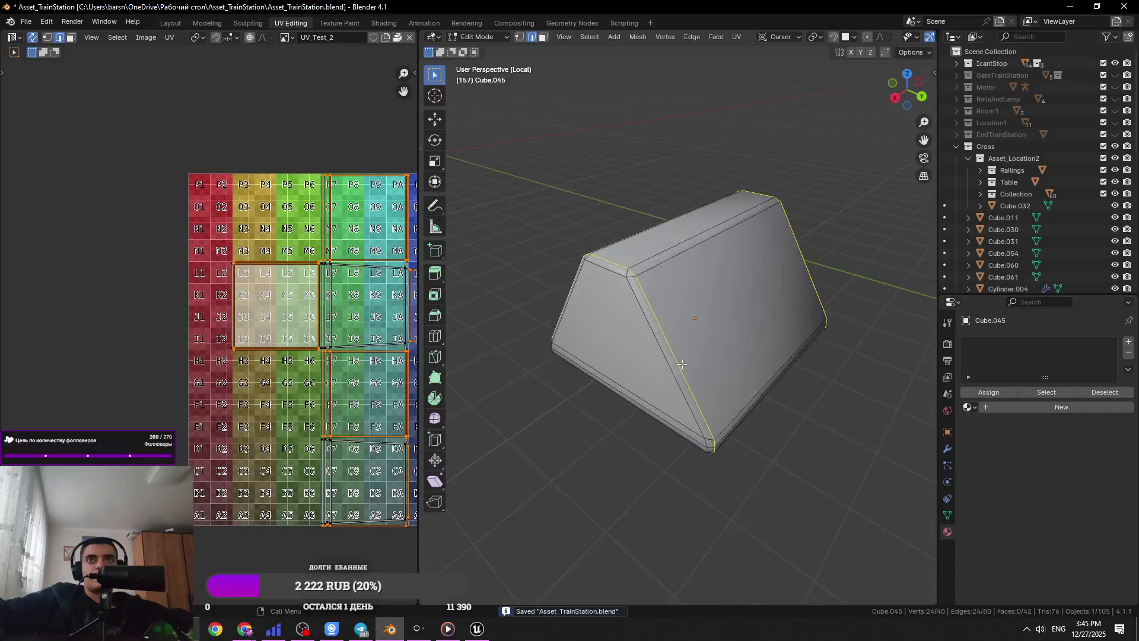
right_click(652, 385)
left_click(652, 363)
- Unwrap the whole block along its seams instead of Smart UV Project, and save
key("a")
key("u")
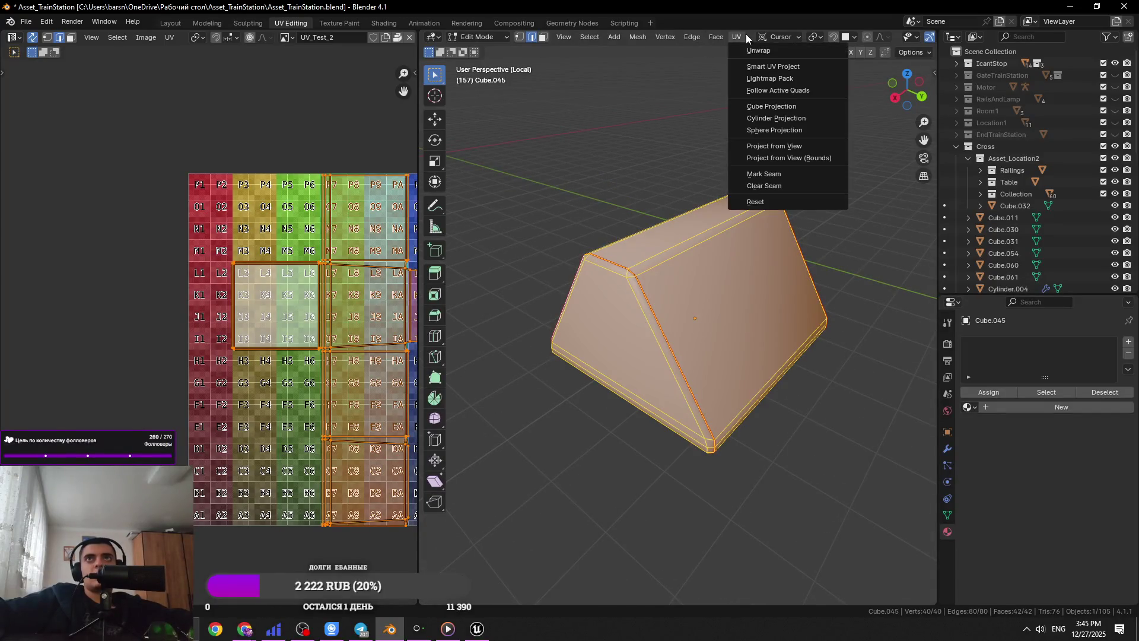
left_click(739, 66)
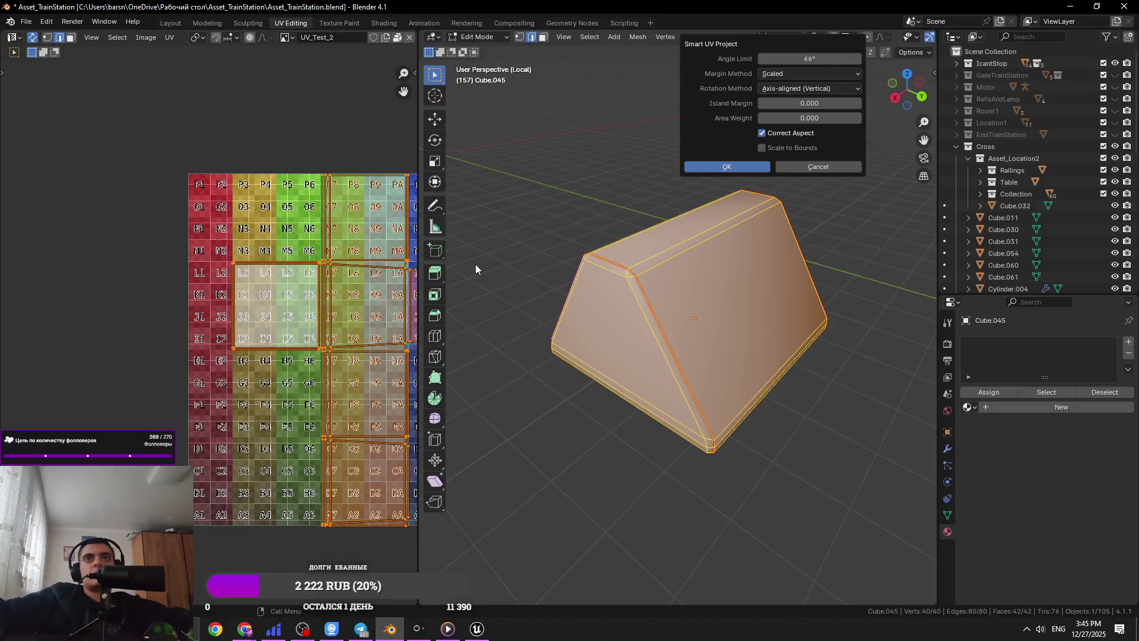
key("Return")
key("ctrl+z")
key("ctrl+alt+z")
left_click(717, 311)
key("u")
left_click(747, 47)
key("ctrl+s")
- Assign M_UV_Test to the block and view it in Material Preview with the full scene
scroll(688, 315, "down", 2)
scroll(350, 291, "down", 2)
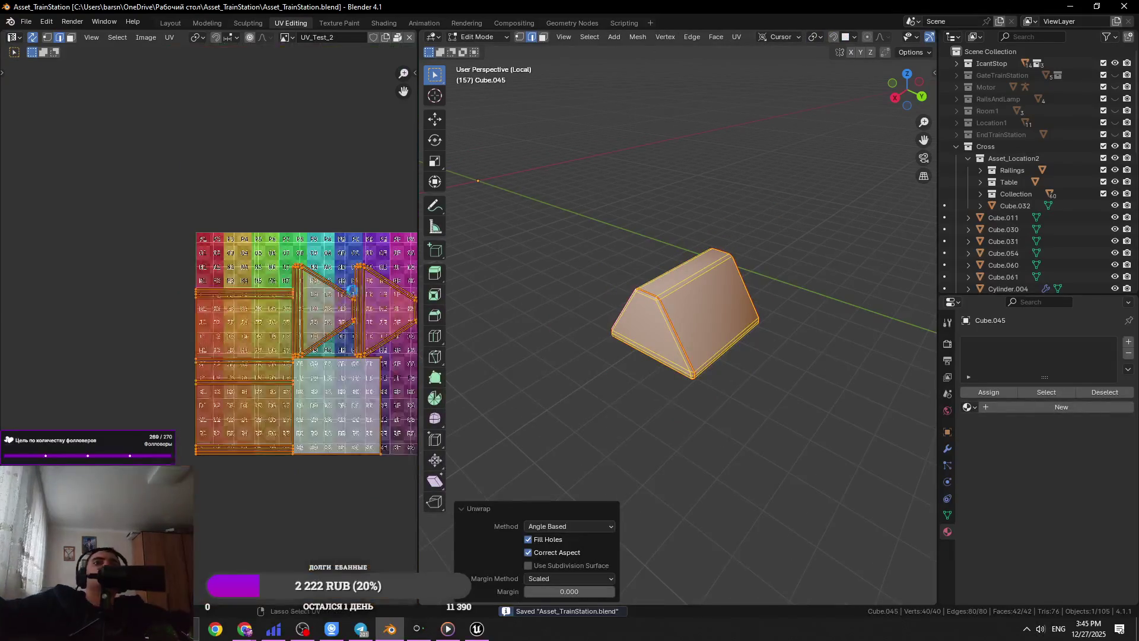
key("Tab")
left_click(968, 392)
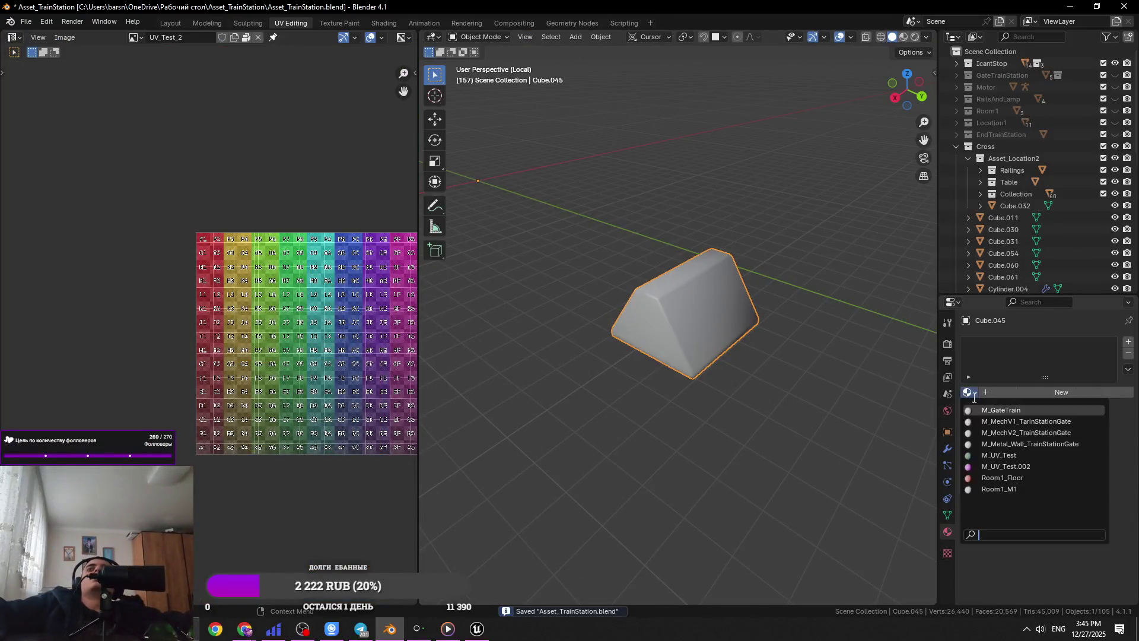
left_click(993, 455)
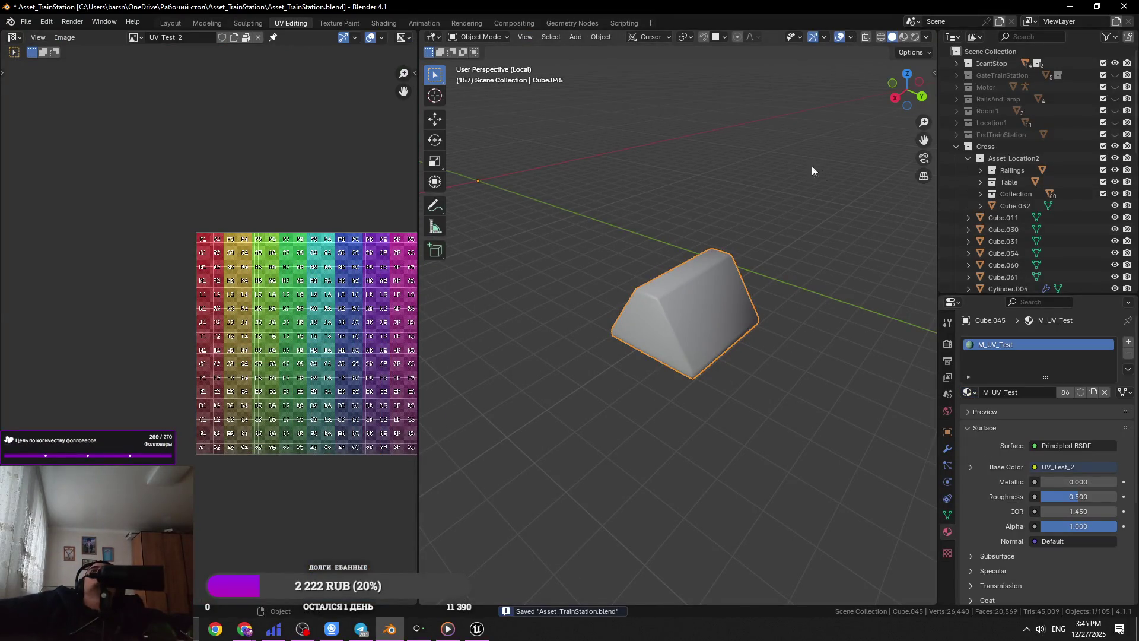
left_click(904, 37)
mouse_move(814, 226)
middle_mouse_down()
mouse_move(749, 267)
mouse_move(905, 397)
mouse_move(782, 376)
mouse_move(697, 304)
mouse_move(607, 346)
middle_mouse_up()
key("KP_Divide")
scroll(757, 309, "up", 4)
left_click(607, 347)
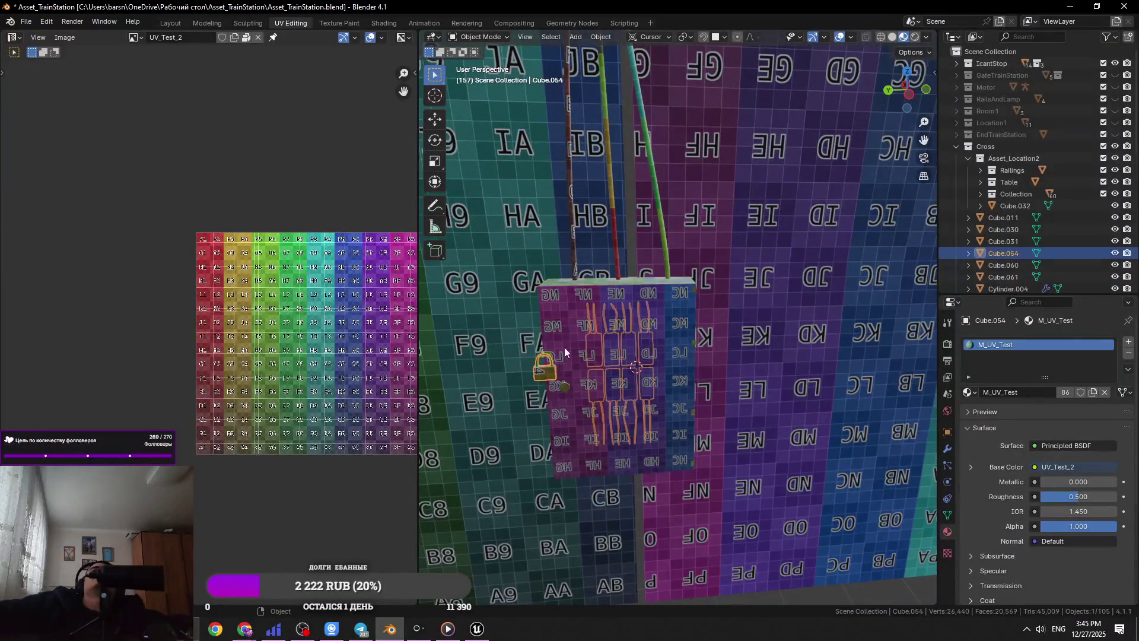
- Select the wall box Cube.061, both cables and the lock, then save the file
left_click(583, 283, "shift")
left_click(604, 273, "shift")
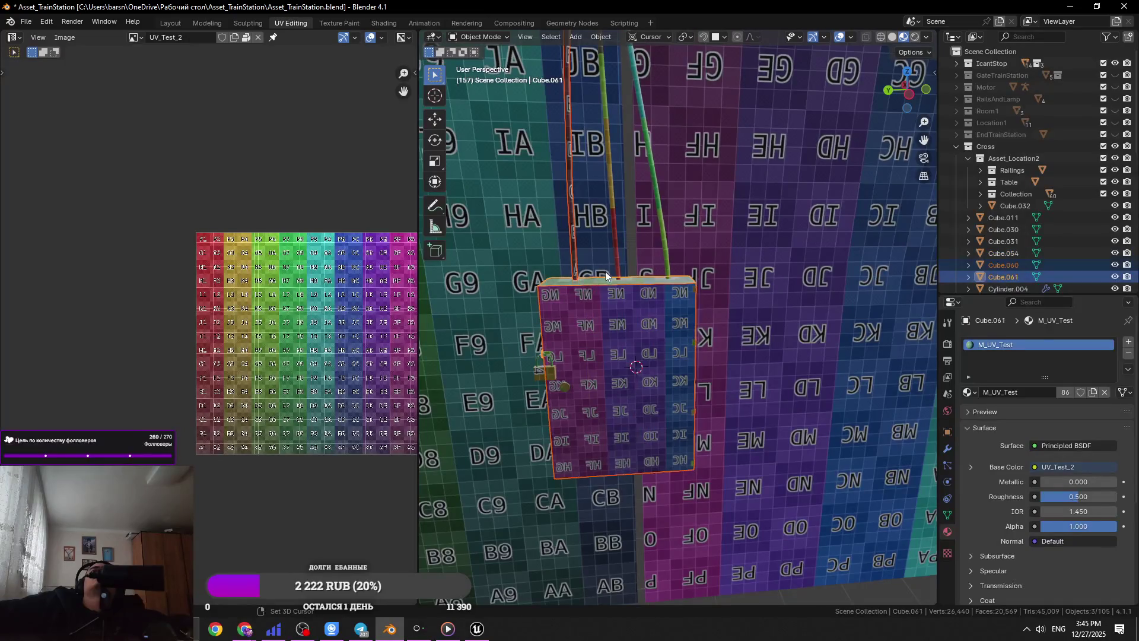
left_click(614, 263, "shift")
left_click(666, 260, "shift")
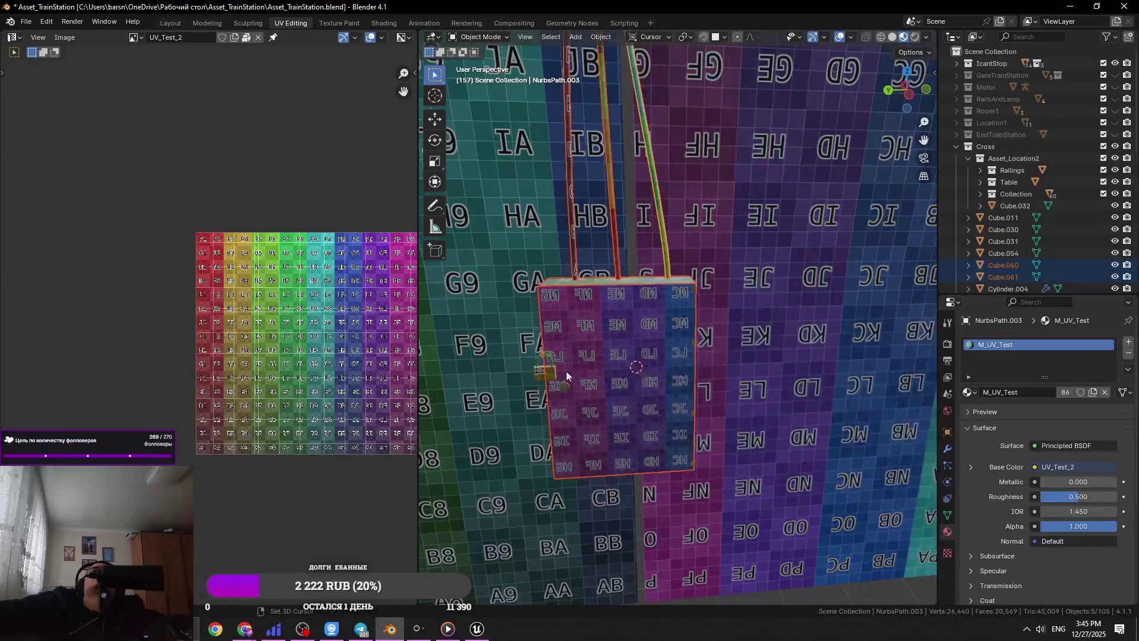
left_click(555, 372, "shift")
key("ctrl+s")
- Select all of the barrier block's mesh in Edit Mode and move its UVs
scroll(710, 340, "down", 3)
scroll(621, 369, "up", 5)
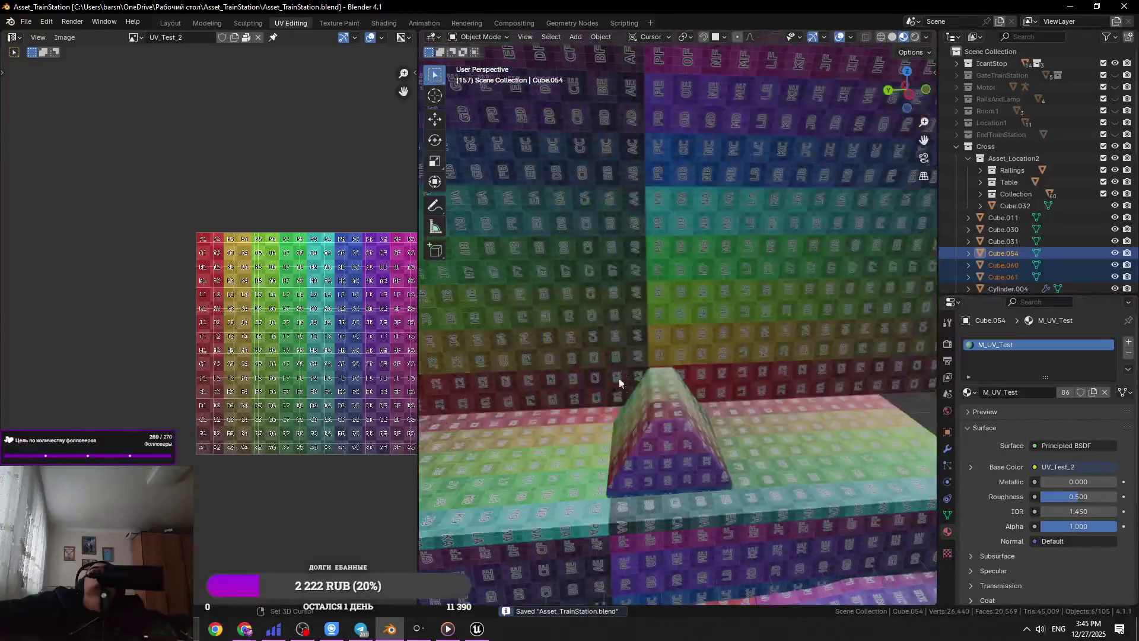
left_click(651, 409)
key("Tab")
key("alt+a")
key("a")
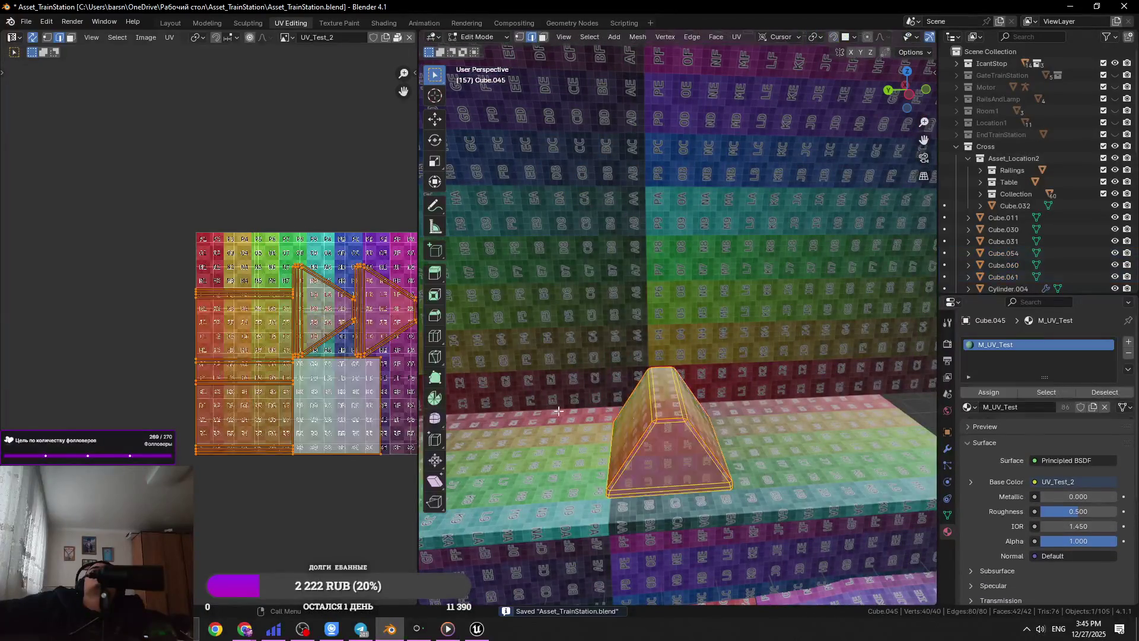
scroll(210, 332, "down", 3)
key("g")
left_click(119, 291)
key("Tab")
- Edit the lock and right cable together, box-selecting all their UV islands and moving them
scroll(702, 346, "down", 4)
scroll(568, 327, "up", 8)
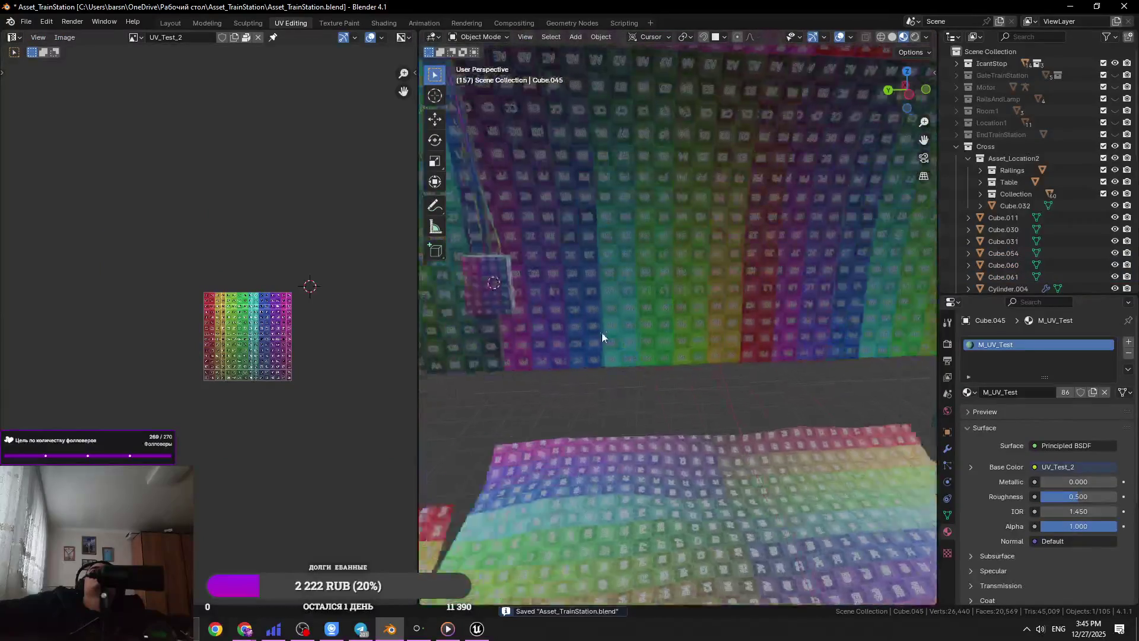
left_click(593, 304, "shift")
mouse_move(593, 304)
middle_mouse_down()
mouse_move(615, 319)
mouse_move(663, 282)
middle_mouse_up()
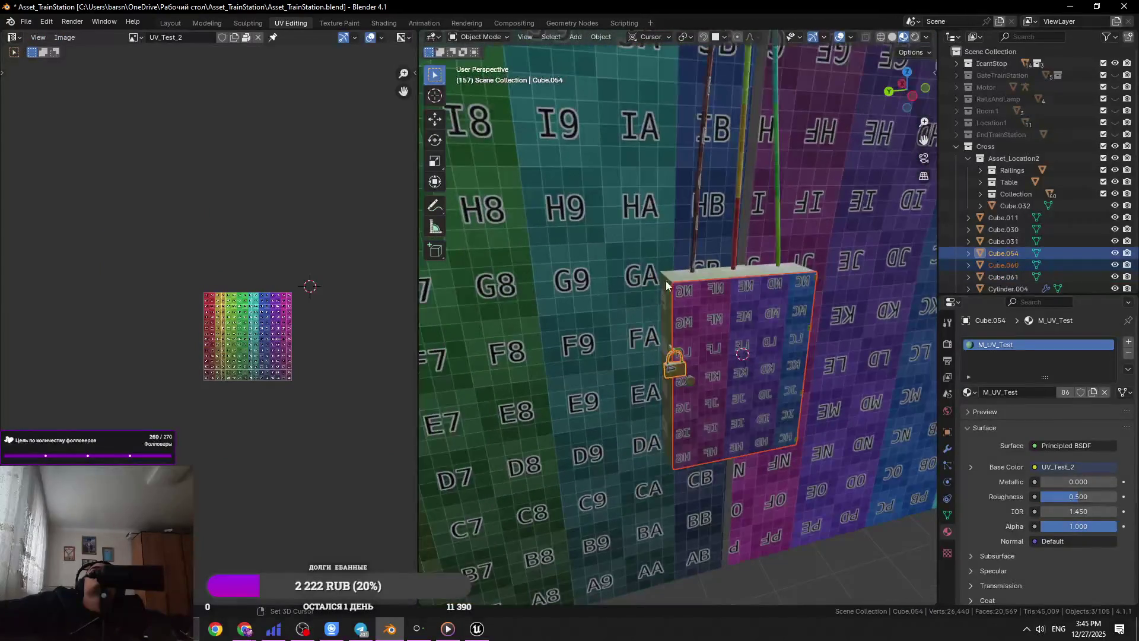
left_click(776, 243, "shift")
key("Tab")
scroll(237, 261, "up", 2)
left_click_drag(376, 157, 143, 356)
scroll(678, 320, "up", 5)
key("g")
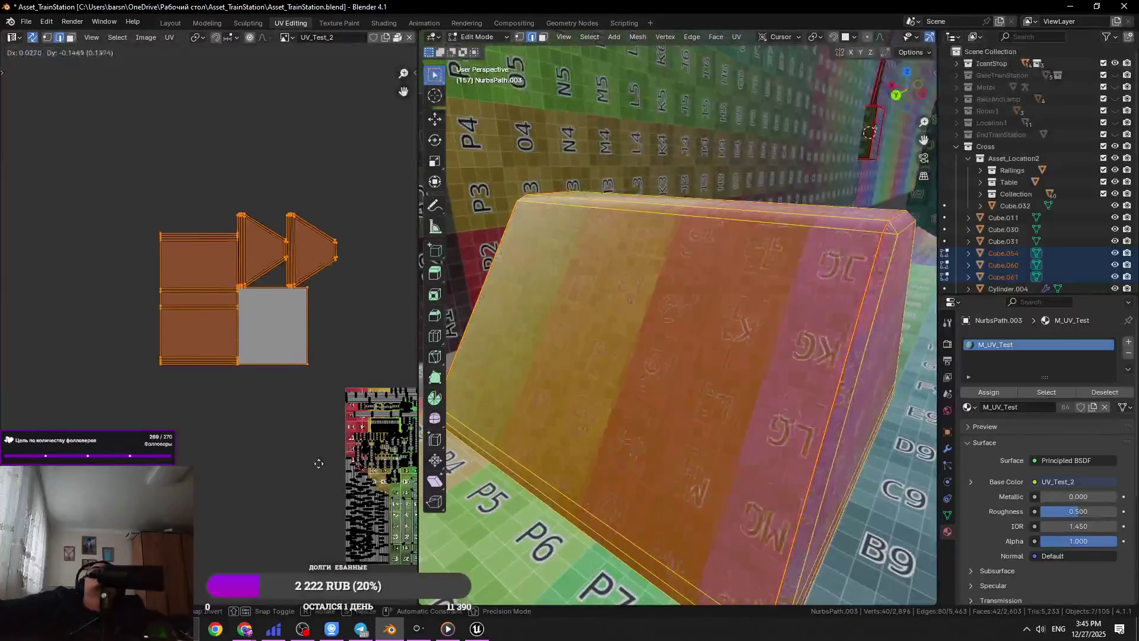
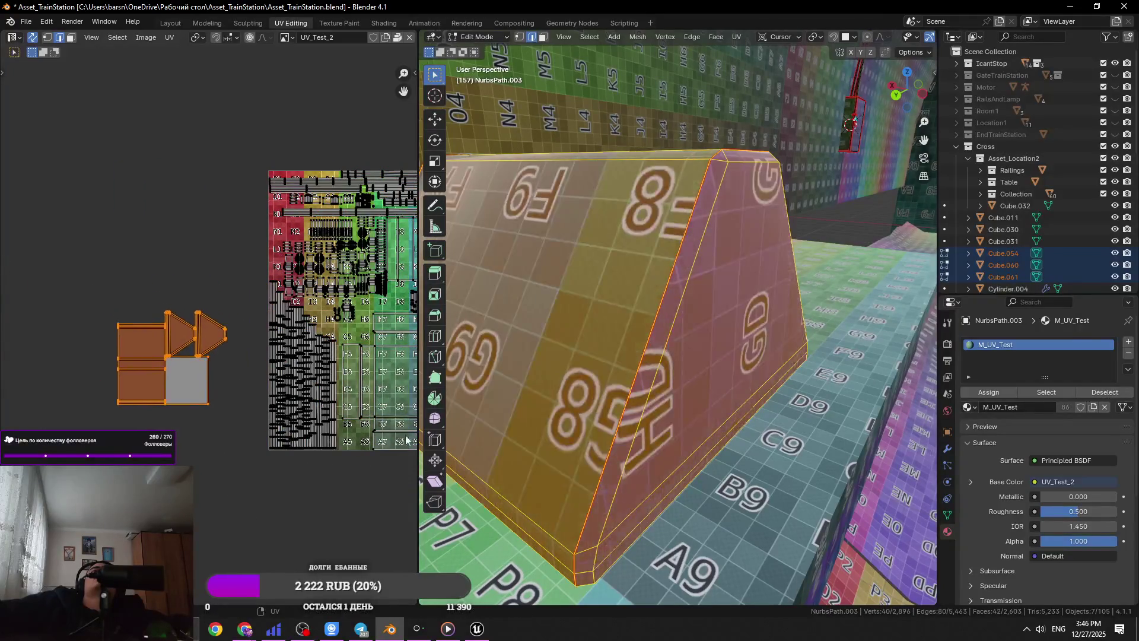
- Shrink the floor prism Cube.045's geometry in Edit Mode to about half size (0.527)
scroll(676, 320, "down", 3)
middle_click_drag(676, 320, 742, 297)
key("Tab")
left_click(683, 333)
key("s")
right_click(819, 377)
key("Tab")
key("s")
left_click(747, 346)
middle_click_drag(747, 346, 730, 356)
- Lower the prism's geometry about 0.276 m along Z and return to Object Mode
key("g")
key("z")
left_click(736, 365)
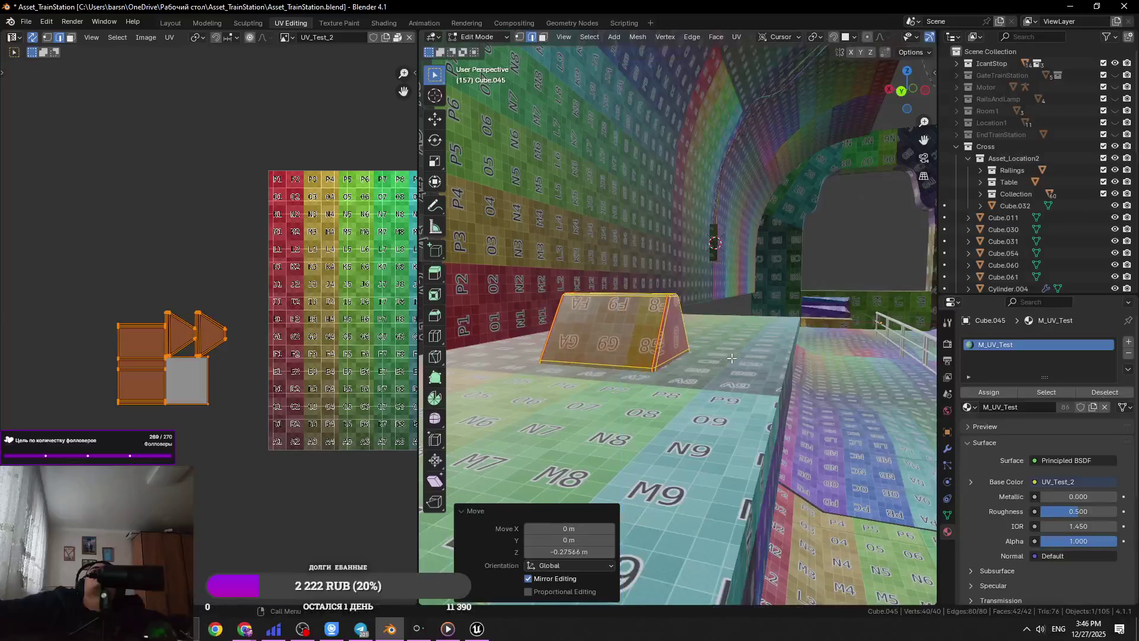
key("Tab")
scroll(267, 350, "down", 3)
mouse_move(666, 248)
middle_mouse_down()
mouse_move(795, 279)
mouse_move(759, 222)
middle_mouse_up()
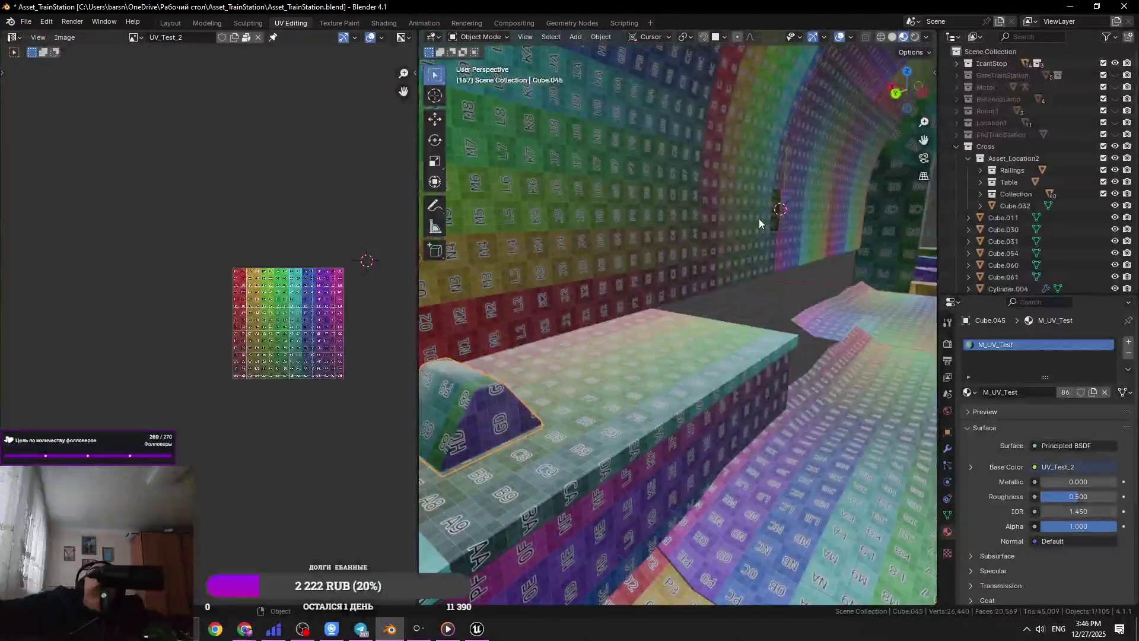
- Frame and select the wall-mounted box, and save Asset_TrainStation.blend
key("KP_Decimal")
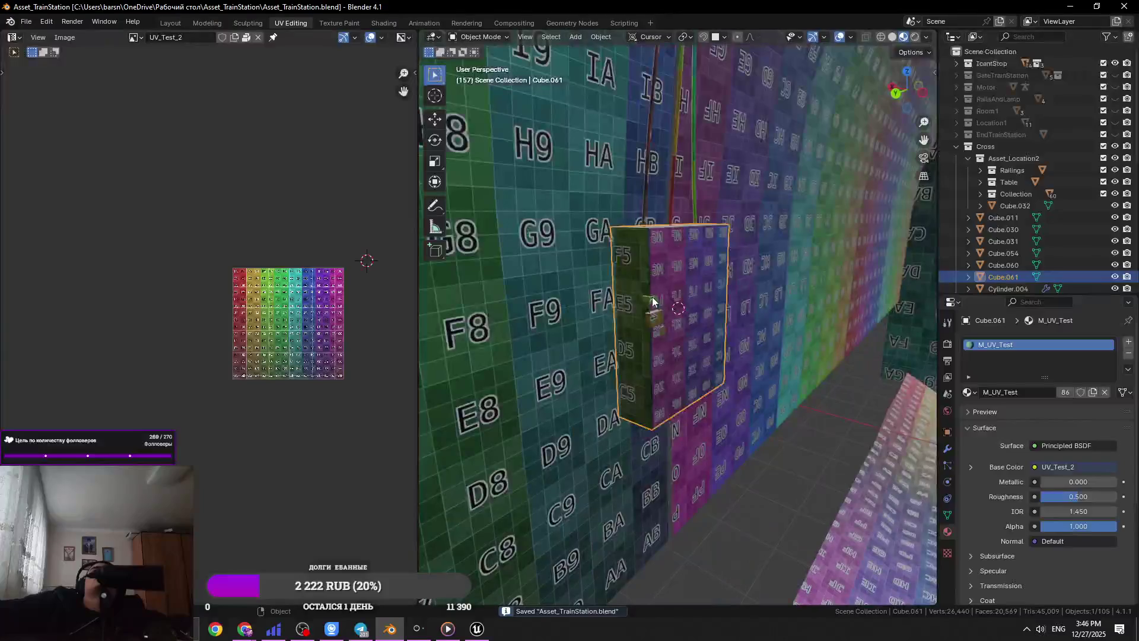
left_click(651, 303)
key("ctrl+s")
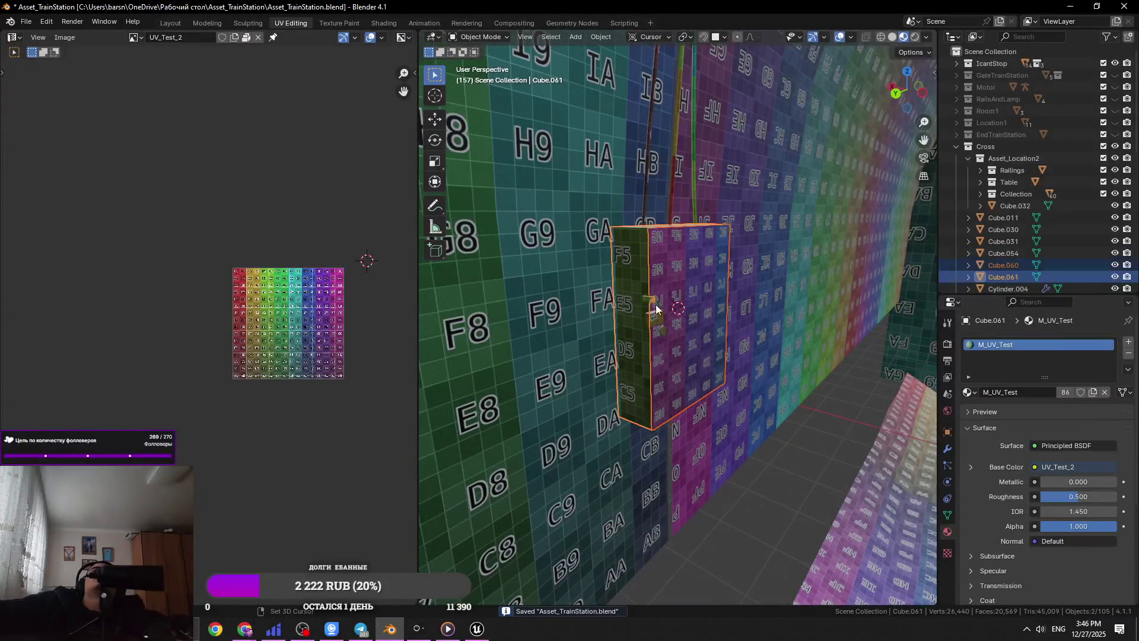
- Add the lock, three hanging wires and floor prism to the selection and enter Edit Mode
left_click(657, 314, "shift")
left_click(671, 194, "shift")
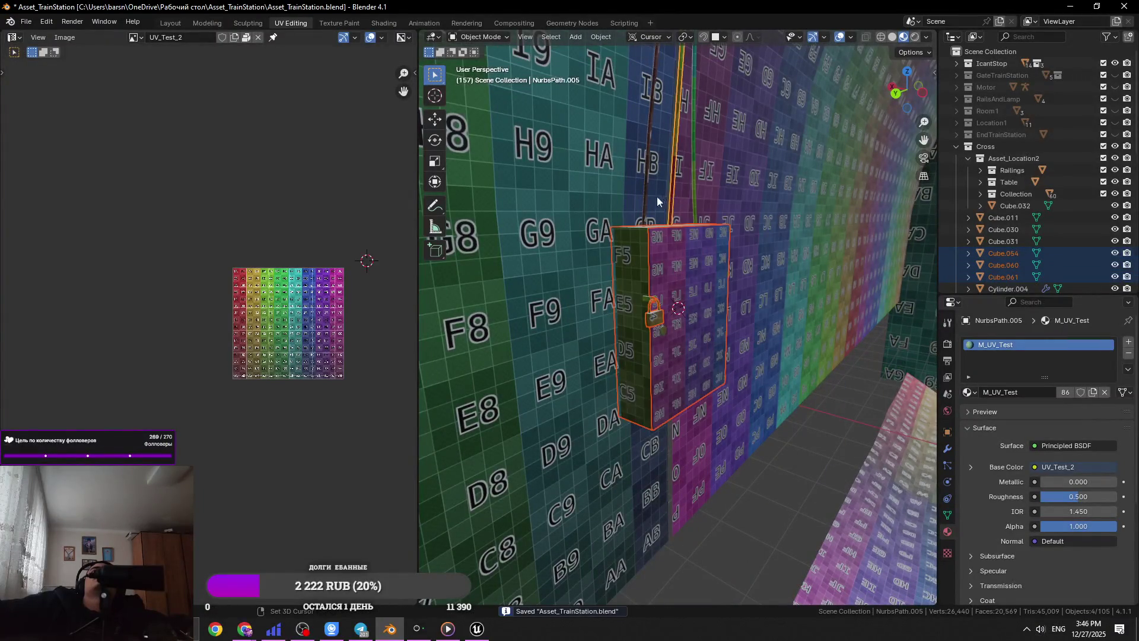
left_click(643, 195, "shift")
left_click(693, 201, "shift")
mouse_move(693, 202)
middle_mouse_down()
mouse_move(673, 308)
mouse_move(703, 341)
mouse_move(750, 324)
mouse_move(674, 389)
middle_mouse_up()
left_click(674, 389, "shift")
key("Tab")
scroll(207, 332, "up", 5)
- Box-select the prism's UV islands and scale them down on the test texture
mouse_move(261, 262)
left_mouse_down()
mouse_move(203, 304)
mouse_move(67, 455)
left_mouse_up()
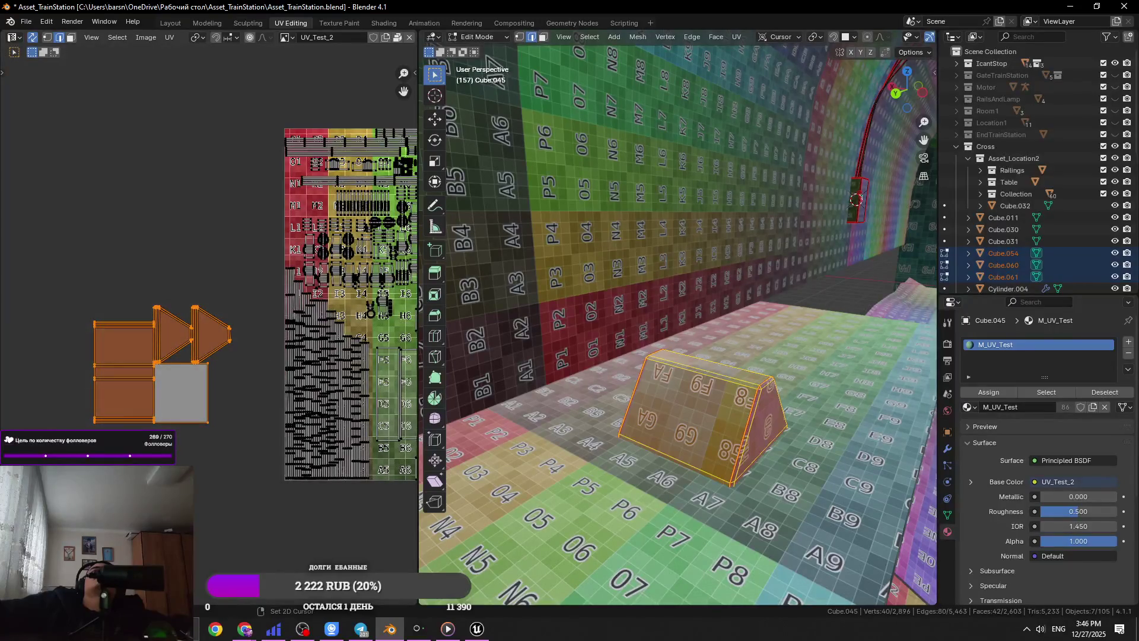
middle_click_drag(324, 427, 232, 417)
key("s")
left_click(179, 436)
scroll(93, 226, "up", 3)
- Reselect the prism's slanted face island, grow it to linked faces, then select all
left_click(94, 226)
left_click(94, 325)
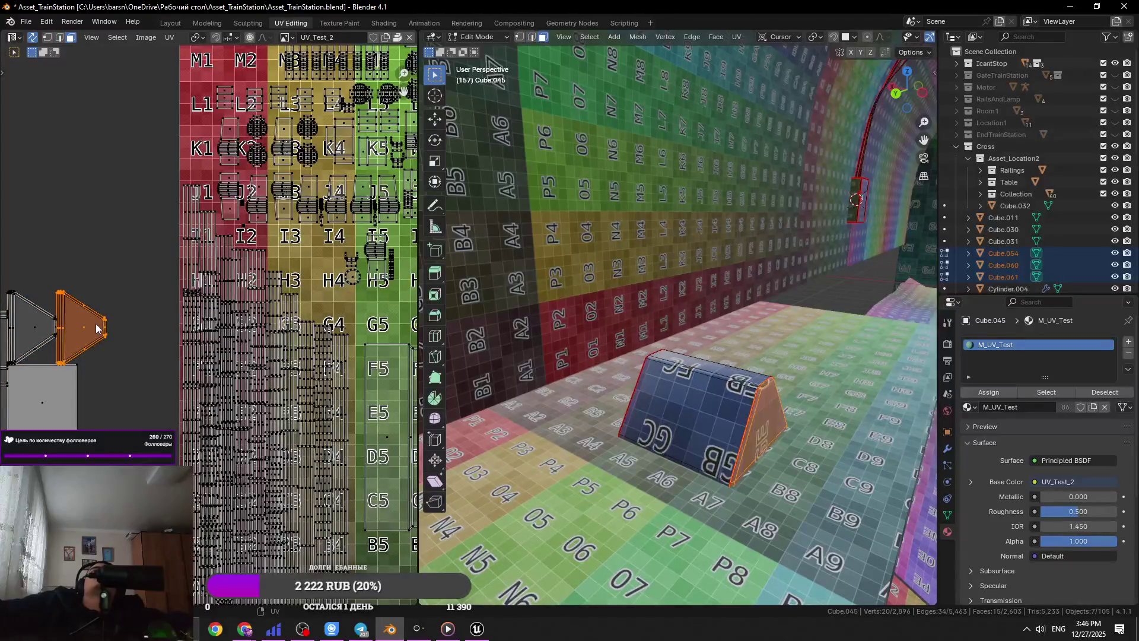
scroll(230, 330, "up", 3)
key("ctrl+l")
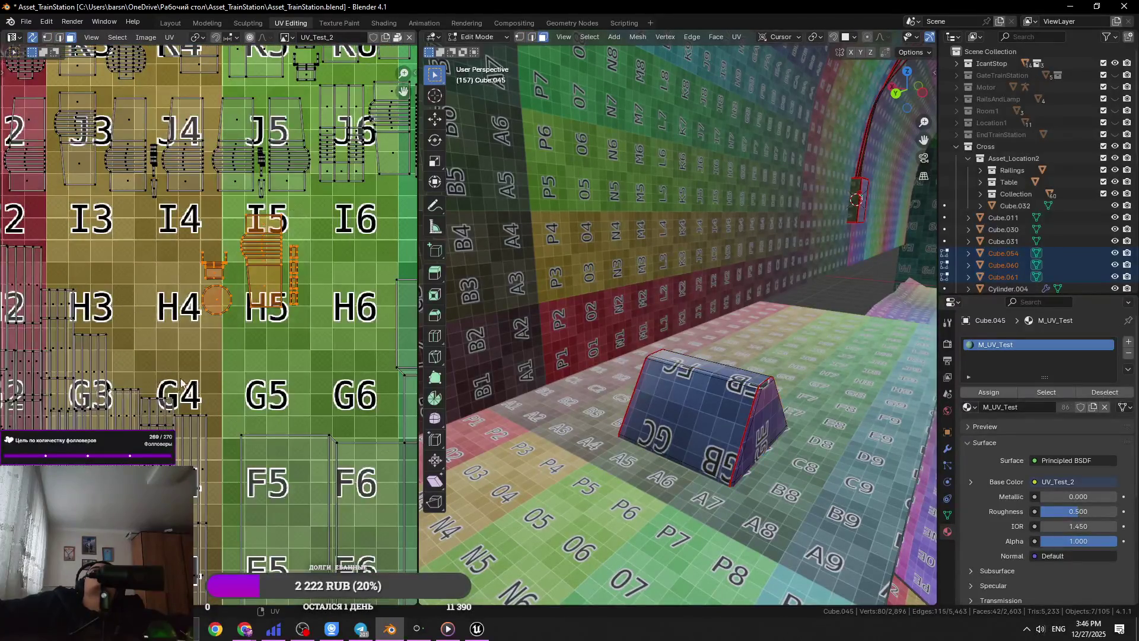
scroll(208, 332, "down", 5)
key("a")
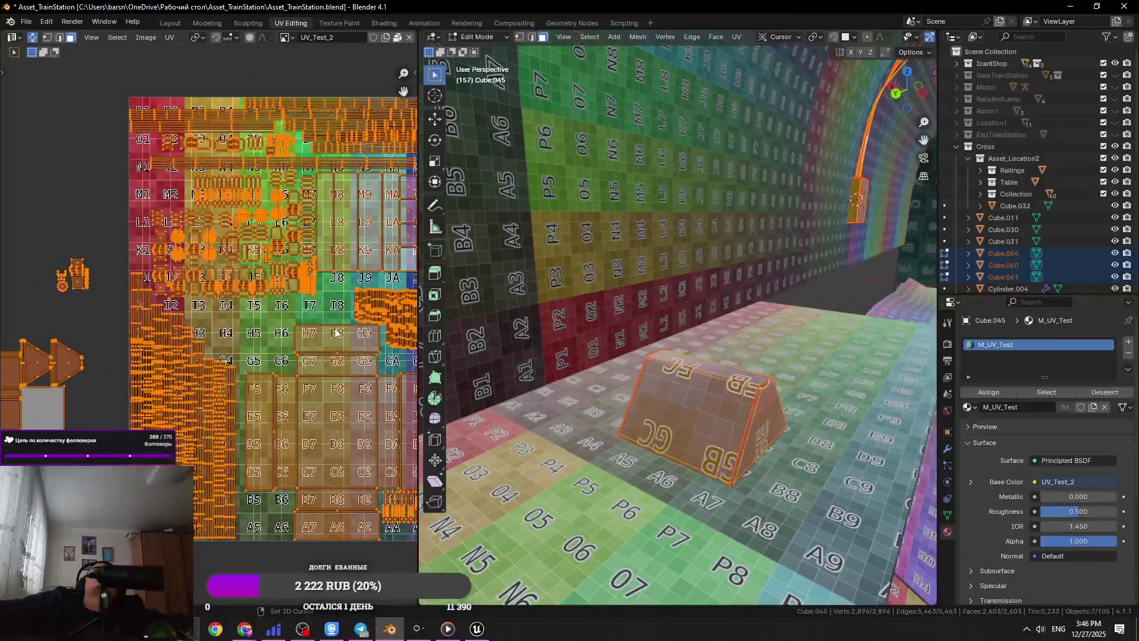
- Select the vertical wire strip islands and move them onto the J9/IA tiles
middle_click_drag(376, 345, 276, 279)
scroll(306, 233, "up", 3)
left_click(236, 301)
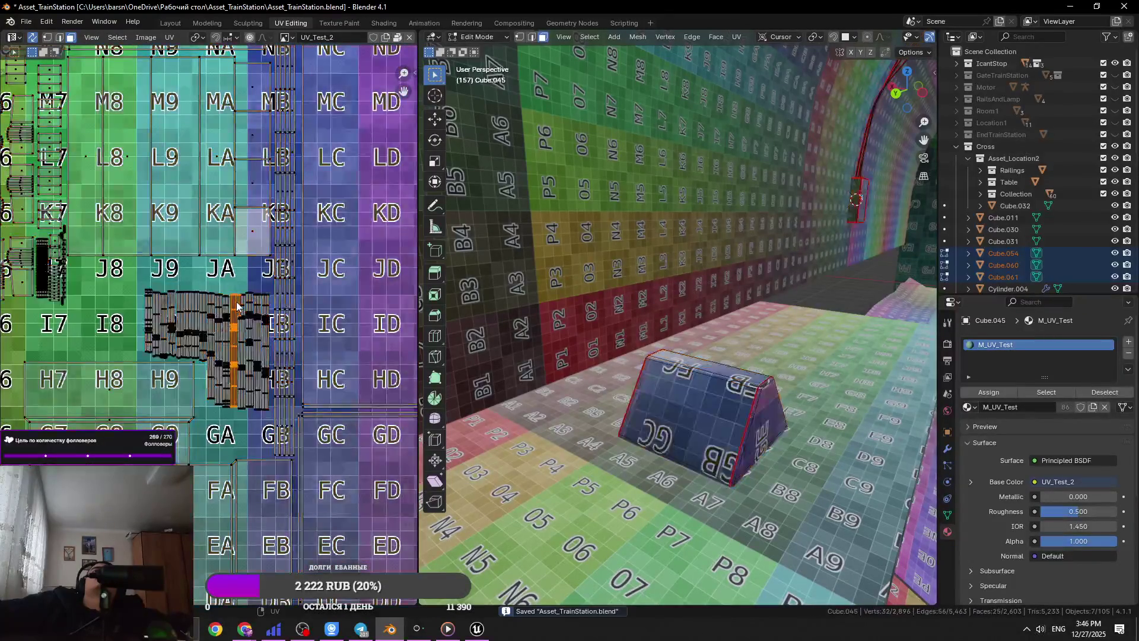
key("ctrl+l")
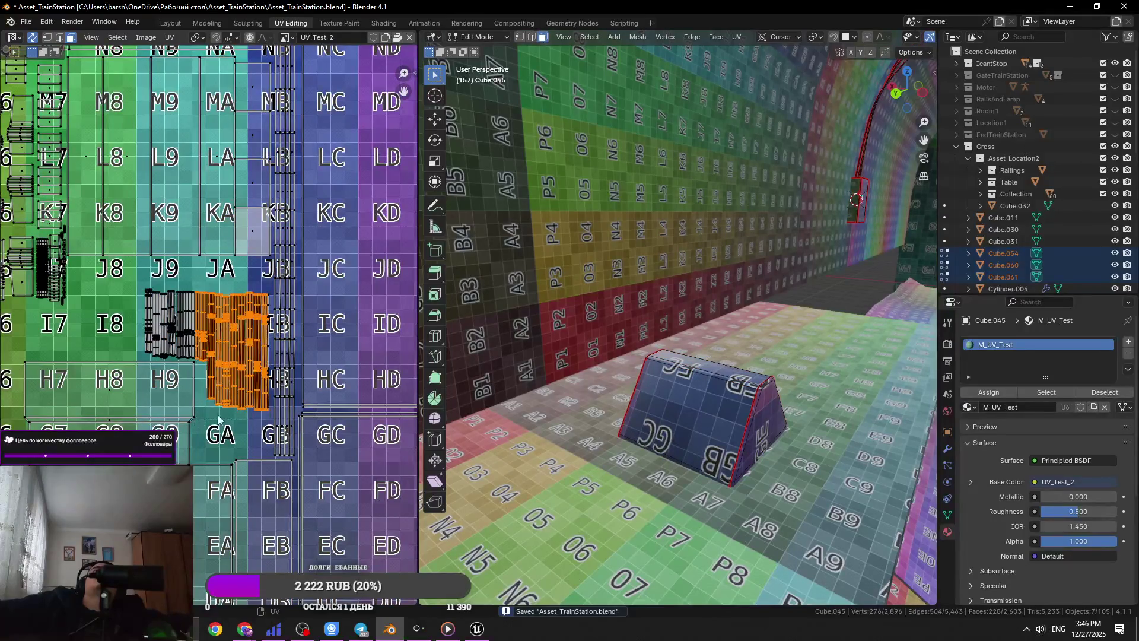
scroll(209, 332, "up", 2)
left_click_drag(181, 261, 200, 476, "ctrl")
left_click_drag(92, 344, 96, 378, "shift")
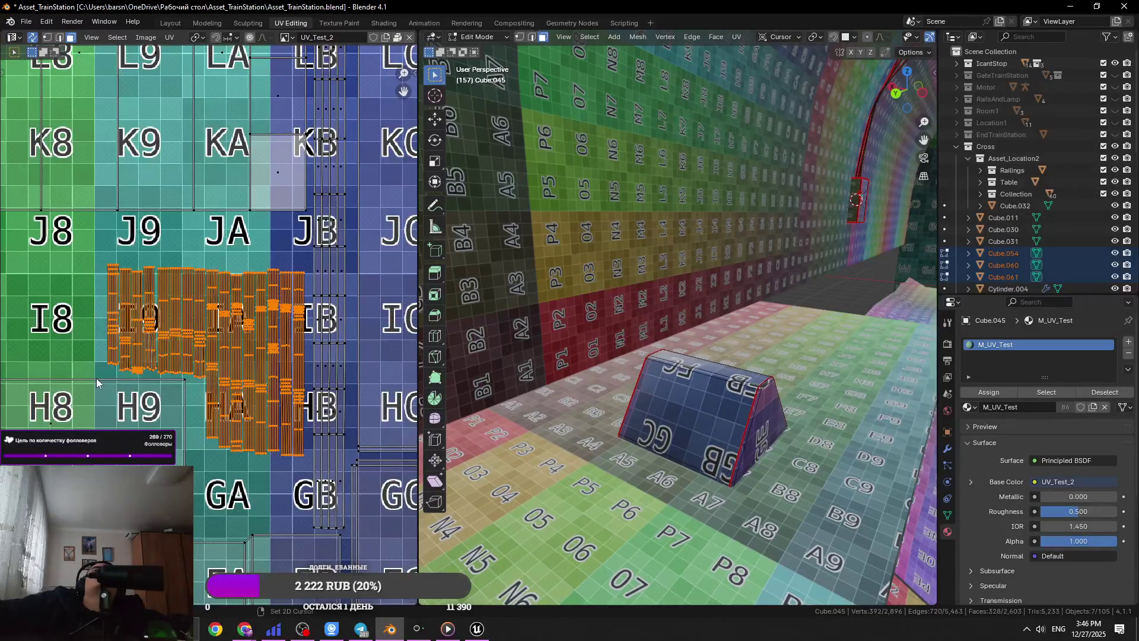
key("g")
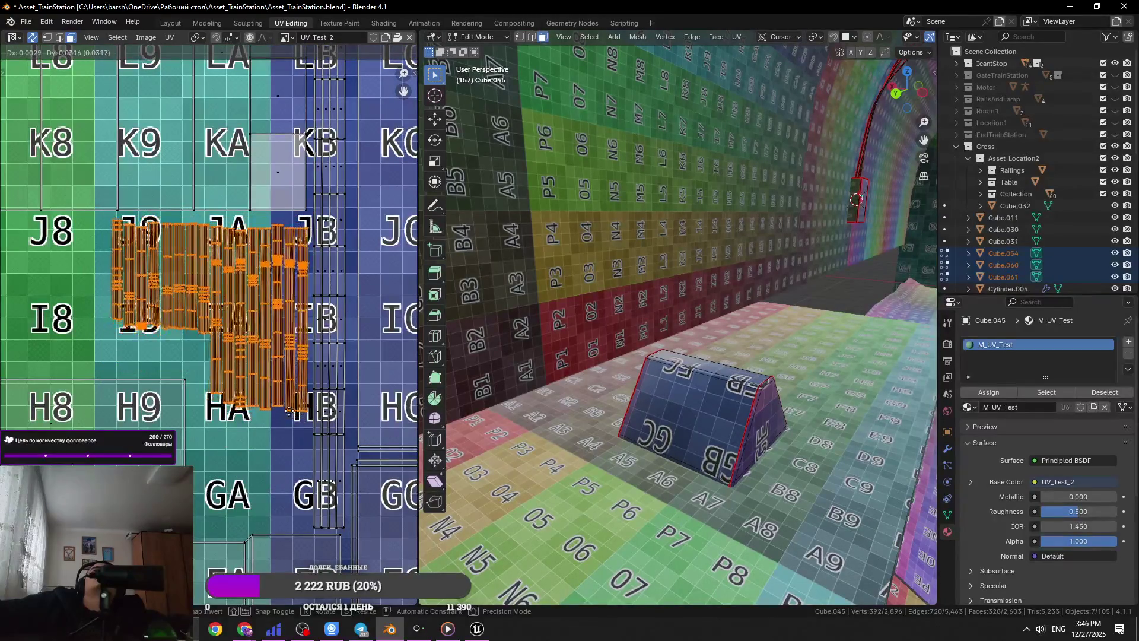
left_click(239, 353)
- Save Asset_TrainStation.blend
middle_click_drag(331, 242, 287, 348)
scroll(287, 349, "up", 3)
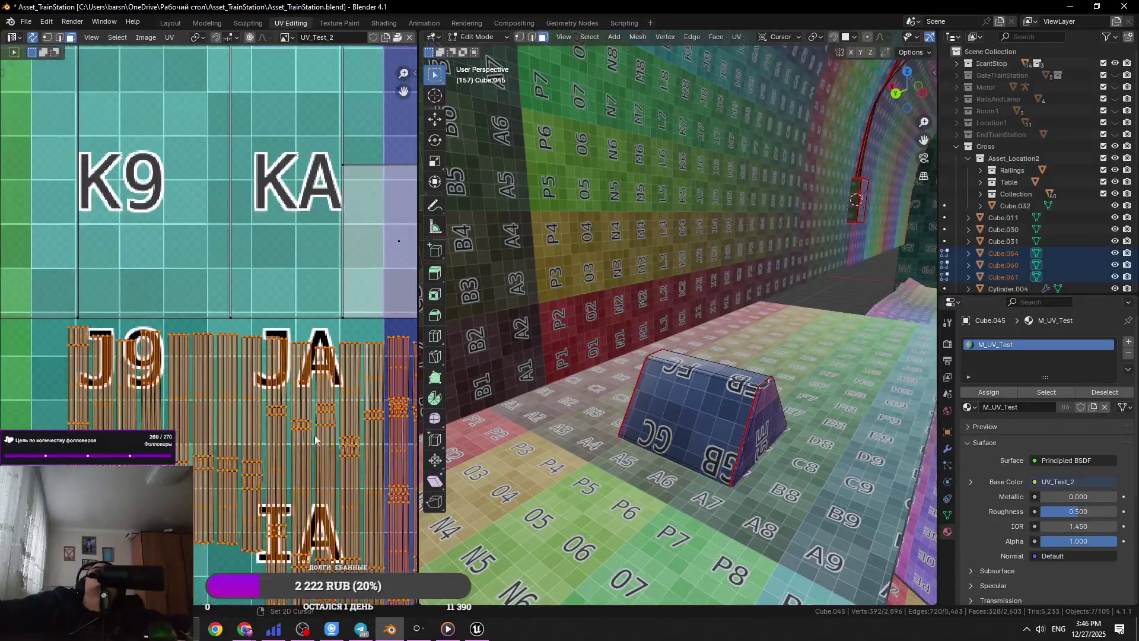
key("ctrl+s")
- Shift the selected UV island again onto the J8–I9 squares of the grid
scroll(272, 398, "down", 4)
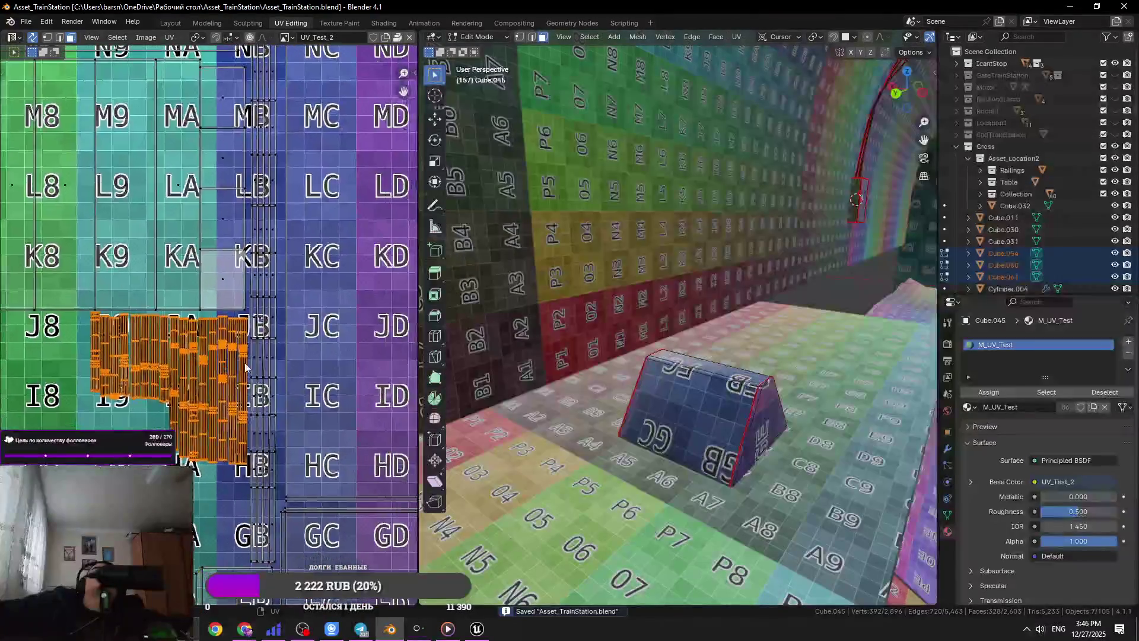
scroll(273, 365, "down", 2)
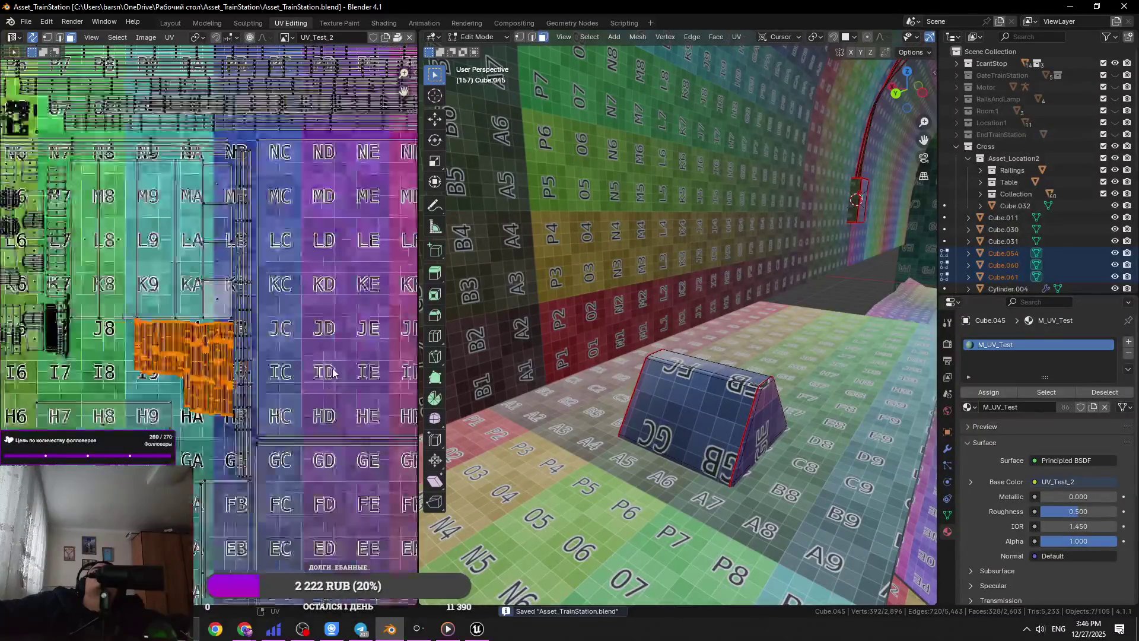
scroll(226, 336, "up", 7)
scroll(204, 321, "down", 5)
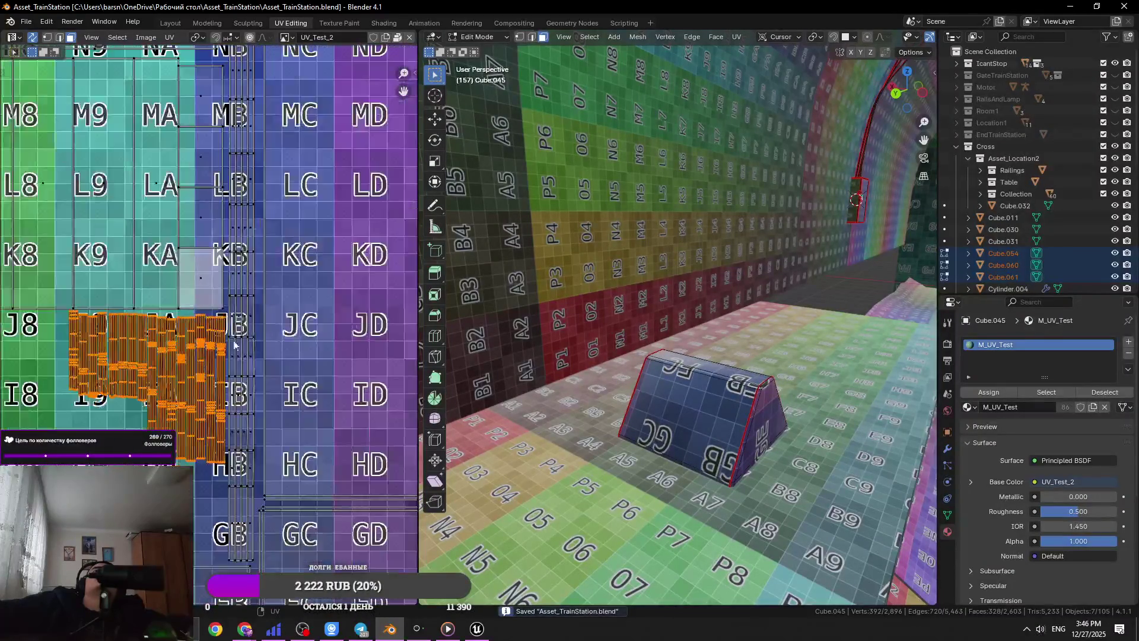
scroll(213, 338, "left", 3, "ctrl")
scroll(213, 342, "up", 4)
key("g")
left_click(325, 338)
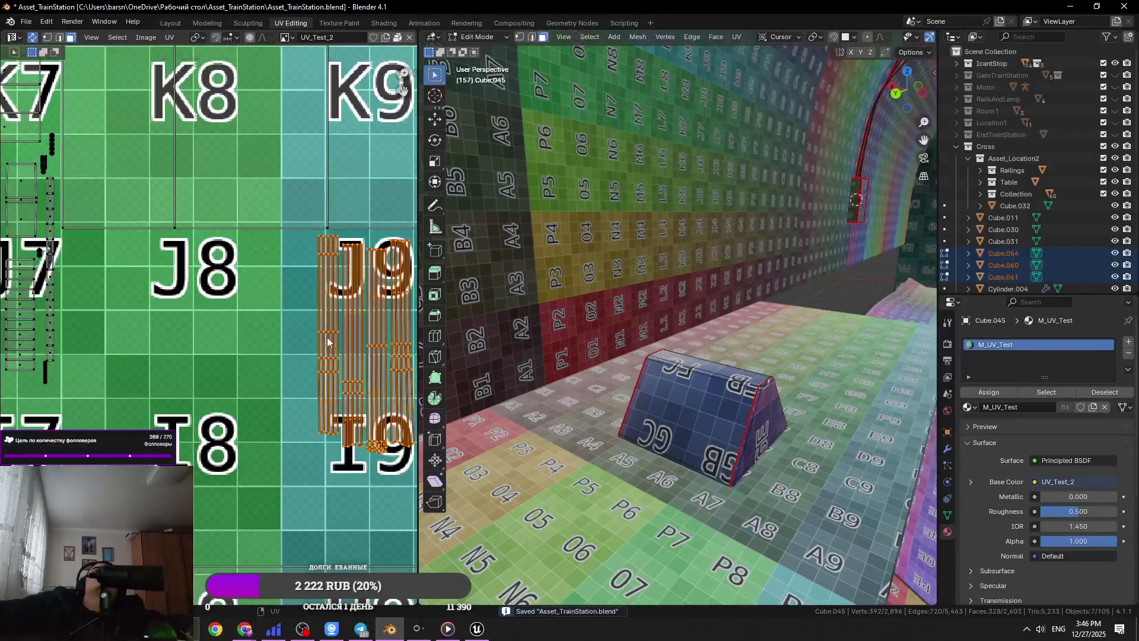
scroll(83, 356, "down", 6)
scroll(83, 358, "left", 8, "ctrl")
scroll(284, 369, "right", 2, "ctrl")
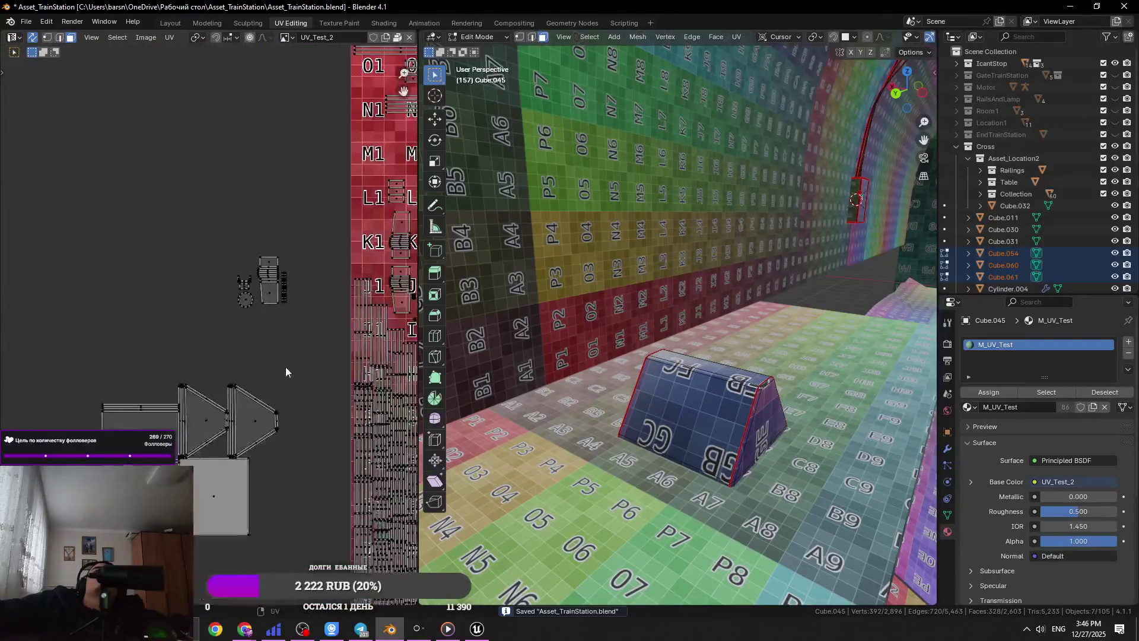
- Select the prism's triangular UV island, then cancel its move and clear the selection
left_click_drag(264, 280, 235, 311)
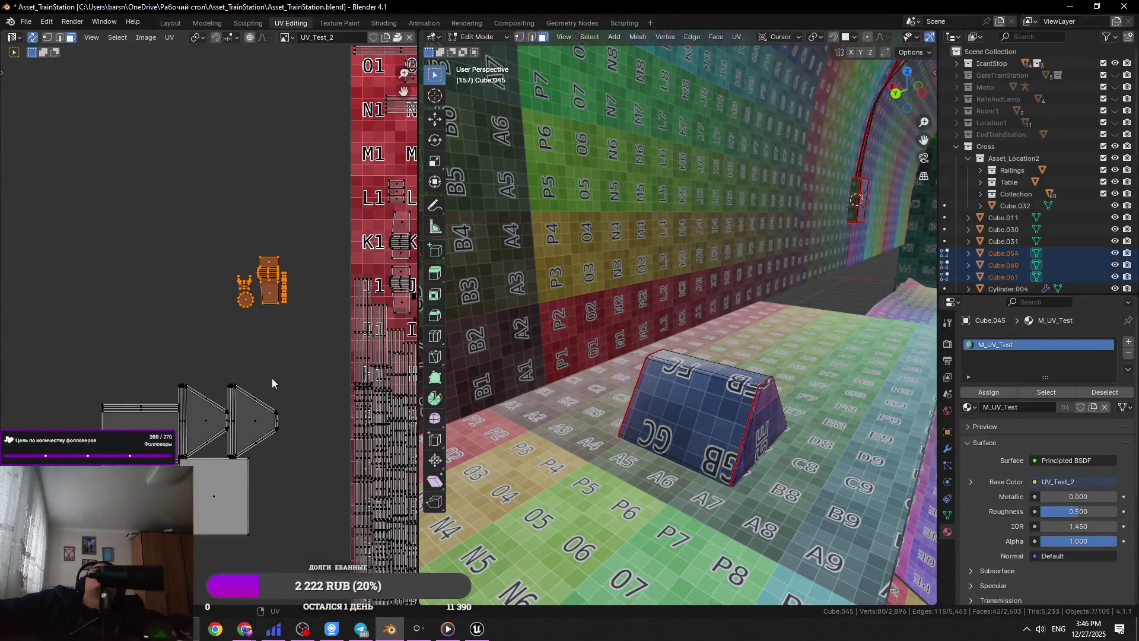
left_click(251, 426)
scroll(238, 416, "right", 6, "ctrl")
scroll(237, 415, "down", 2, "shift")
key("g")
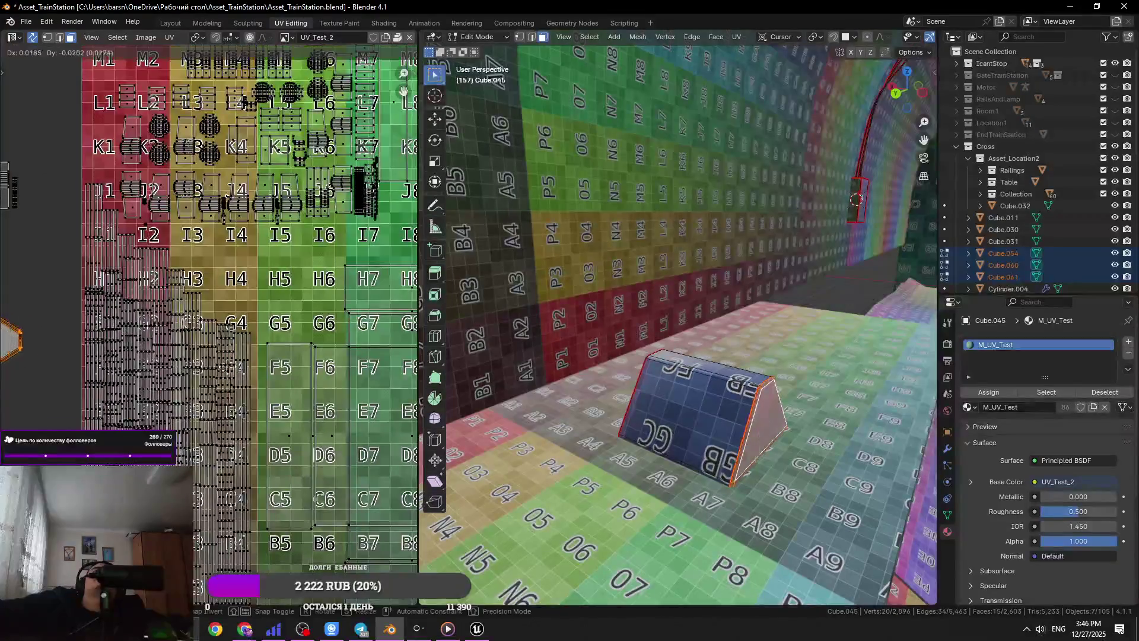
key("Escape")
scroll(230, 393, "left", 6, "ctrl")
left_click(230, 393)
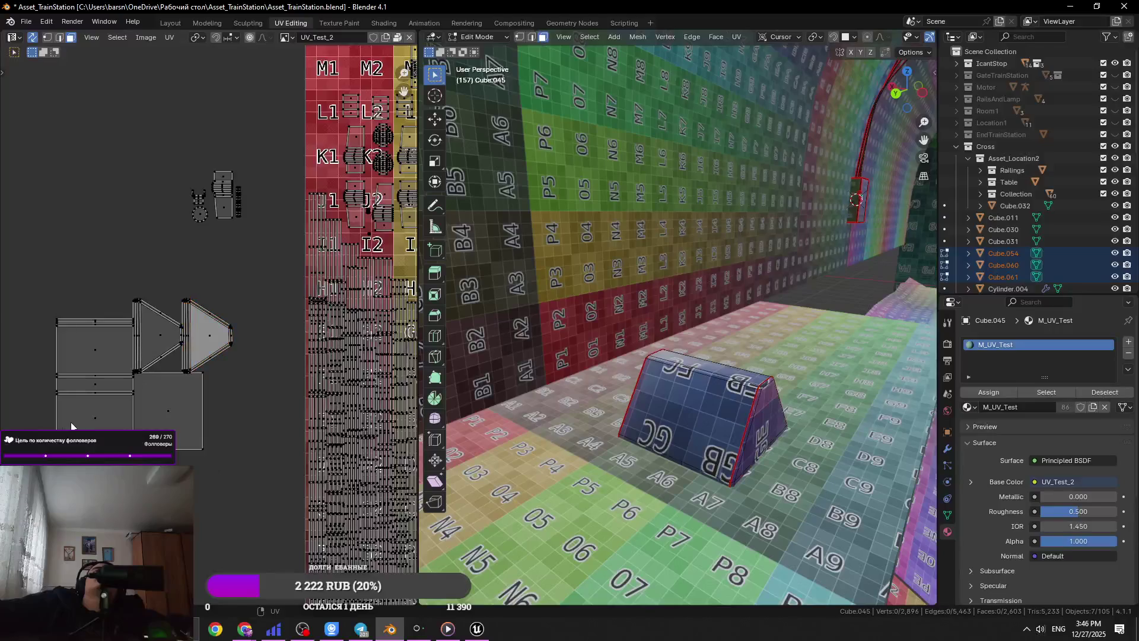
- Move the three stacked UV rectangles onto the I5–G6 tiles
left_click(71, 426)
scroll(146, 410, "down", 2)
scroll(146, 409, "right", 5, "ctrl")
key("g")
left_click(401, 321)
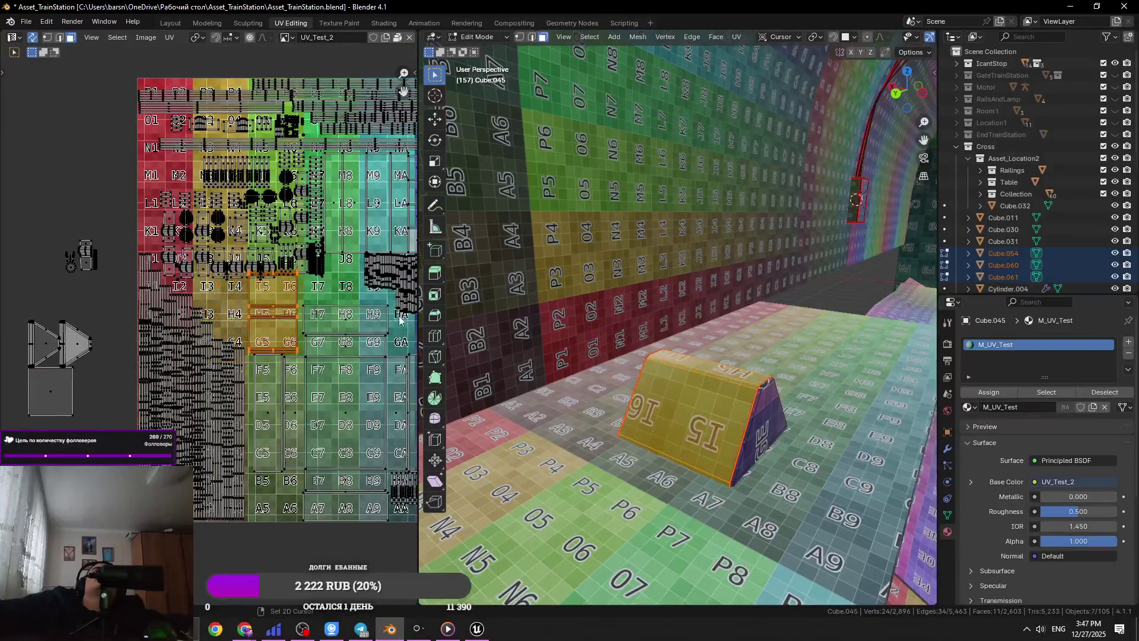
scroll(402, 320, "up", 2)
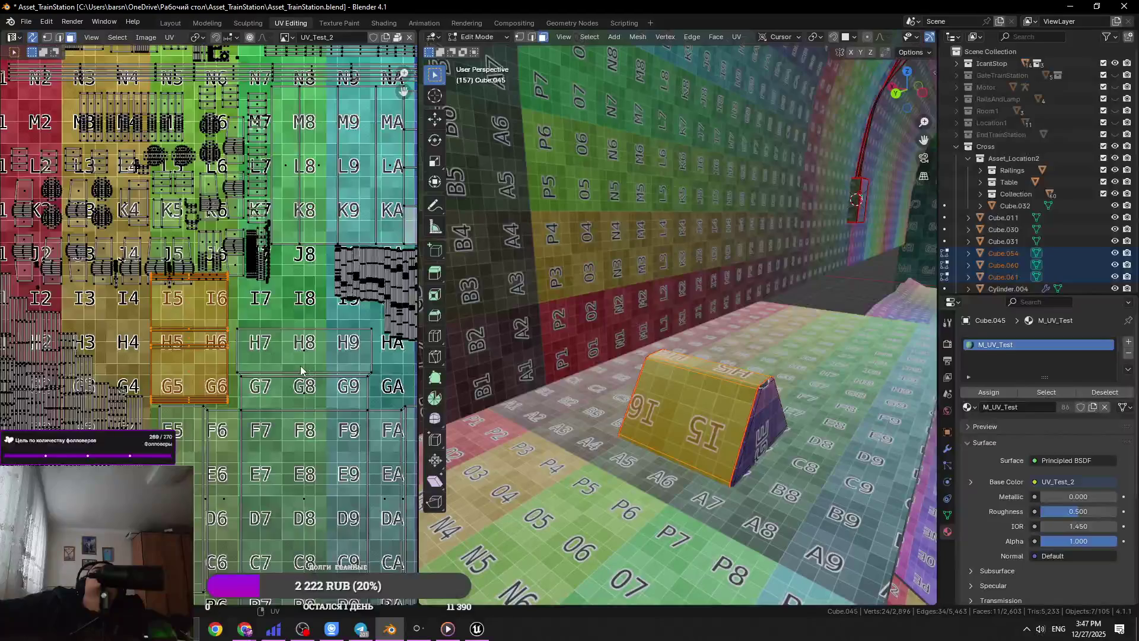
scroll(300, 366, "down", 4)
scroll(197, 365, "up", 4)
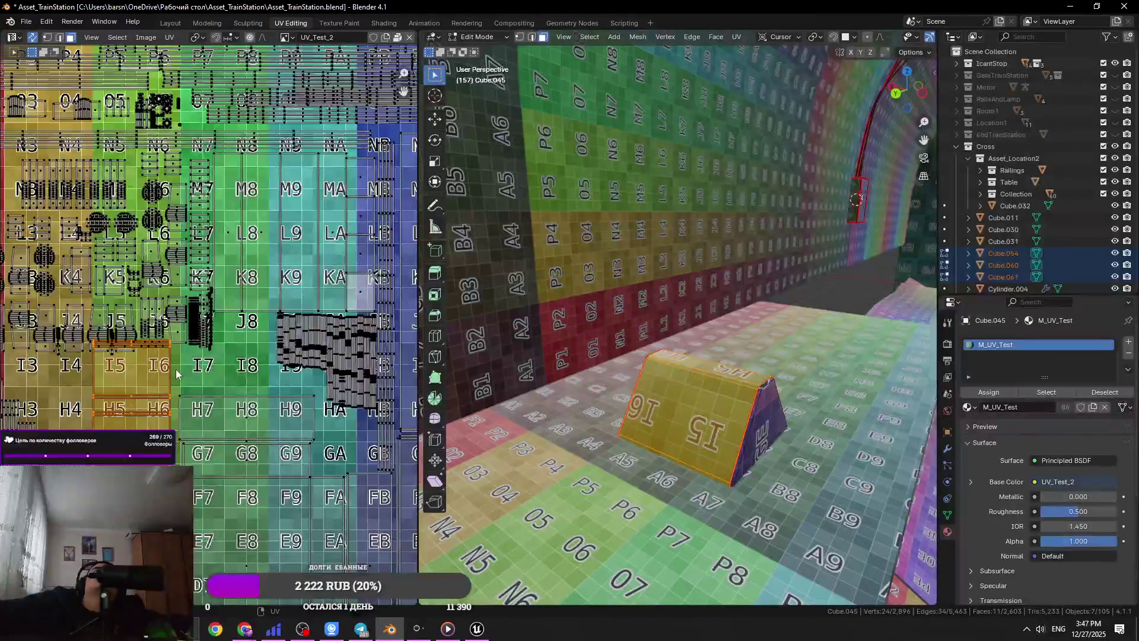
scroll(175, 369, "down", 3)
- Move the selected island so the prism shows the N/O tiles
key("g")
left_click(24, 249)
scroll(158, 364, "up", 3)
scroll(158, 364, "left", 4, "ctrl")
- Select the islands around J5/J6, try moving one off the texture, then undo those changes
left_click(209, 350)
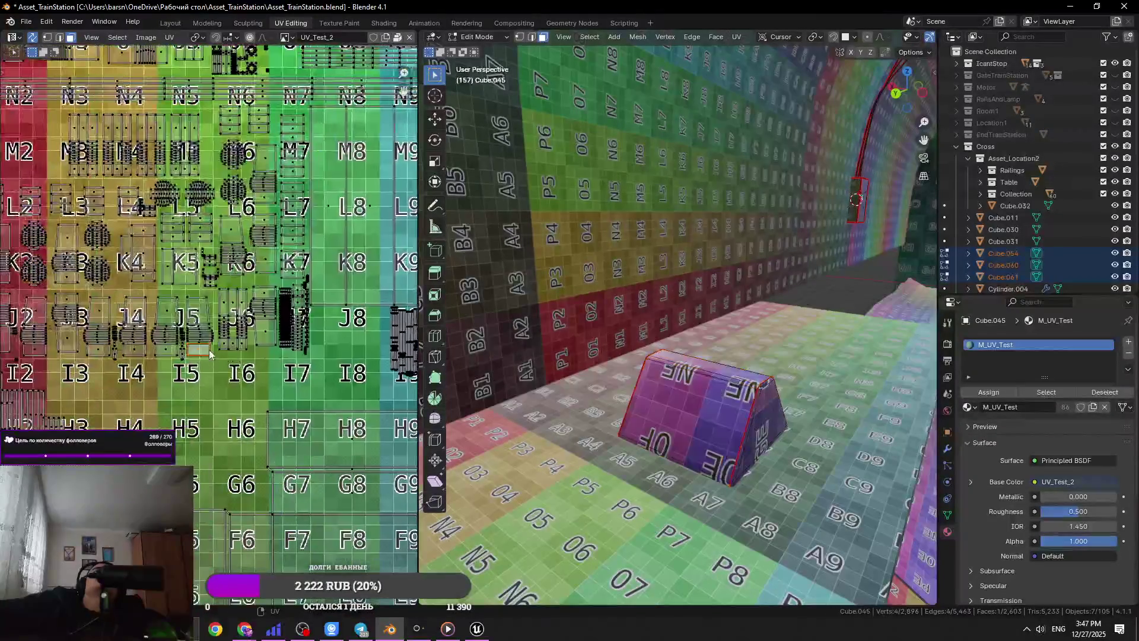
left_click(226, 345, "shift")
left_click(165, 347, "shift")
scroll(165, 348, "down", 4)
left_click(33, 309)
key("g")
left_click(283, 289)
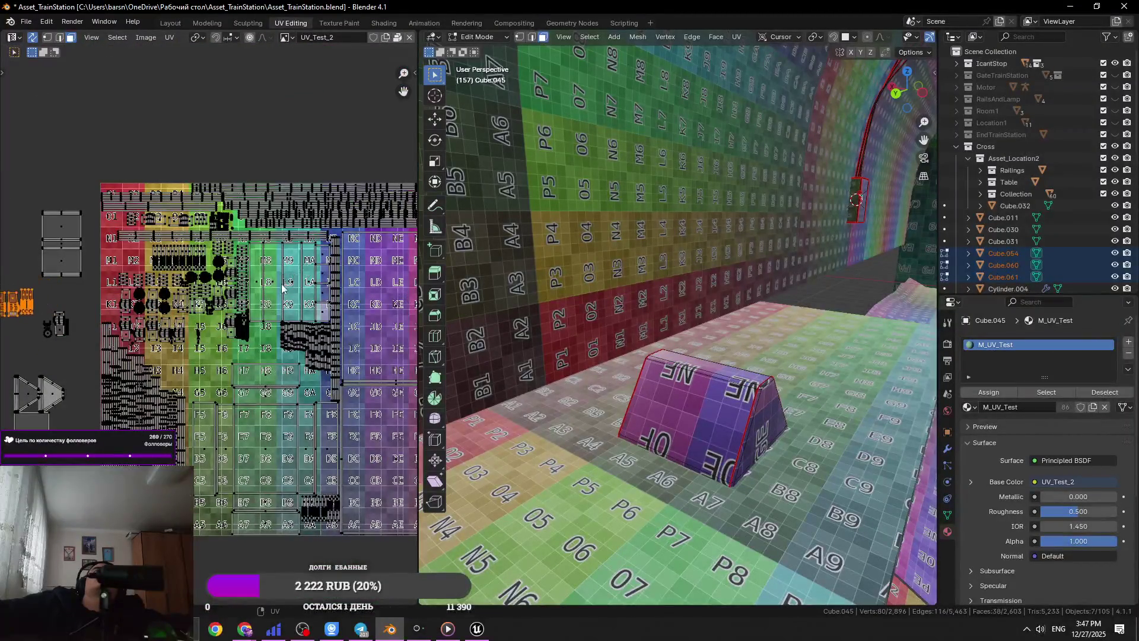
key("ctrl+z")
key("ctrl+z")
key("ctrl+z")
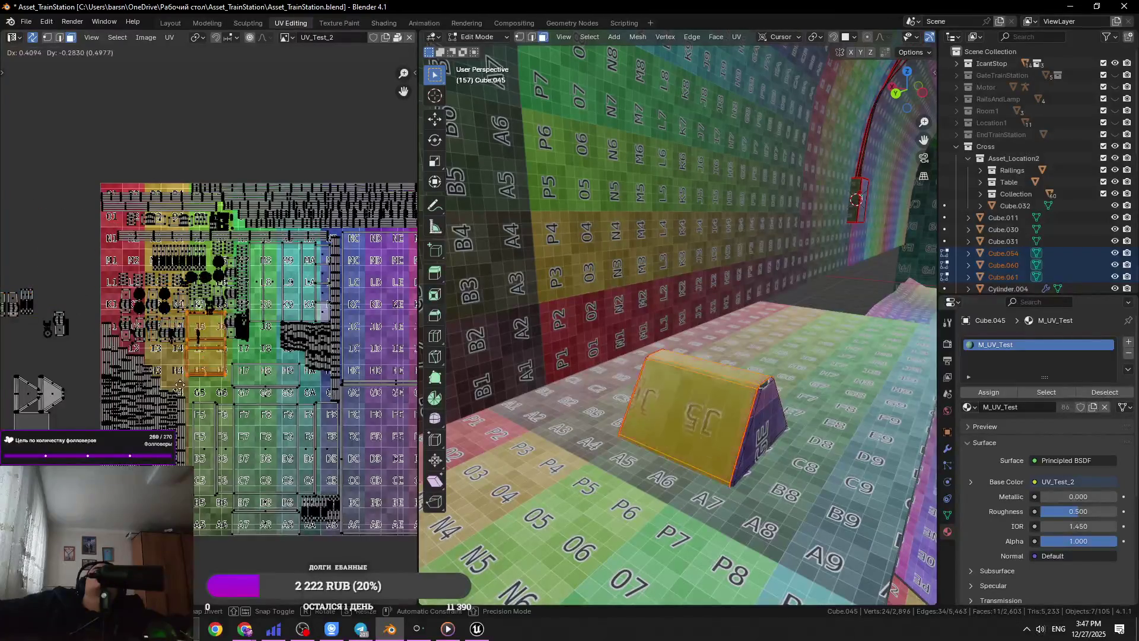
scroll(206, 365, "up", 8)
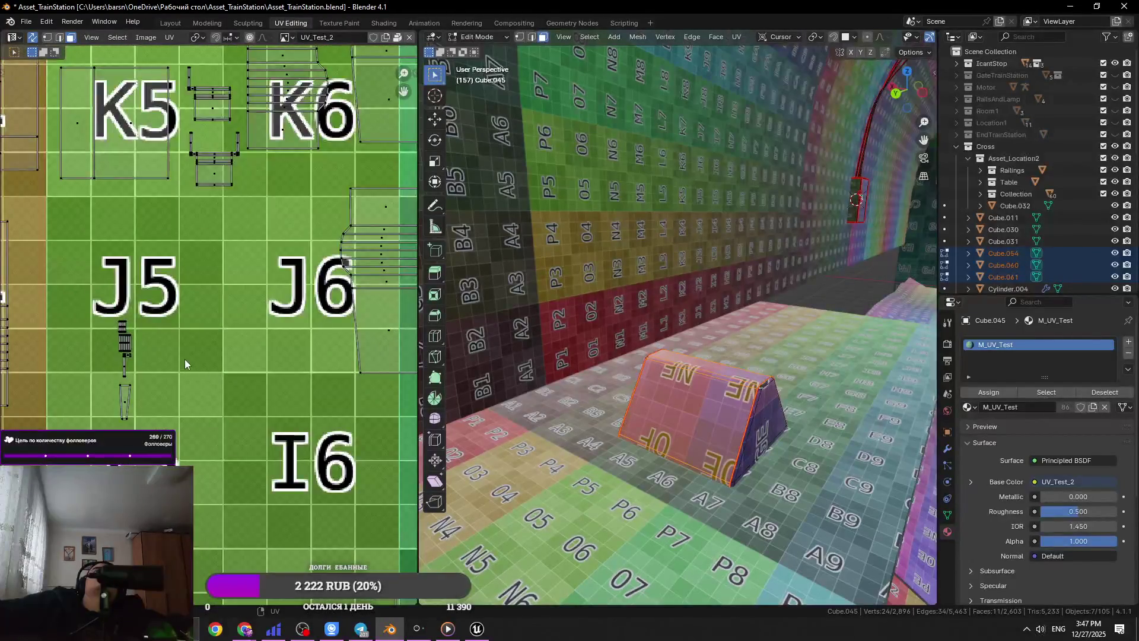
key("ctrl+z")
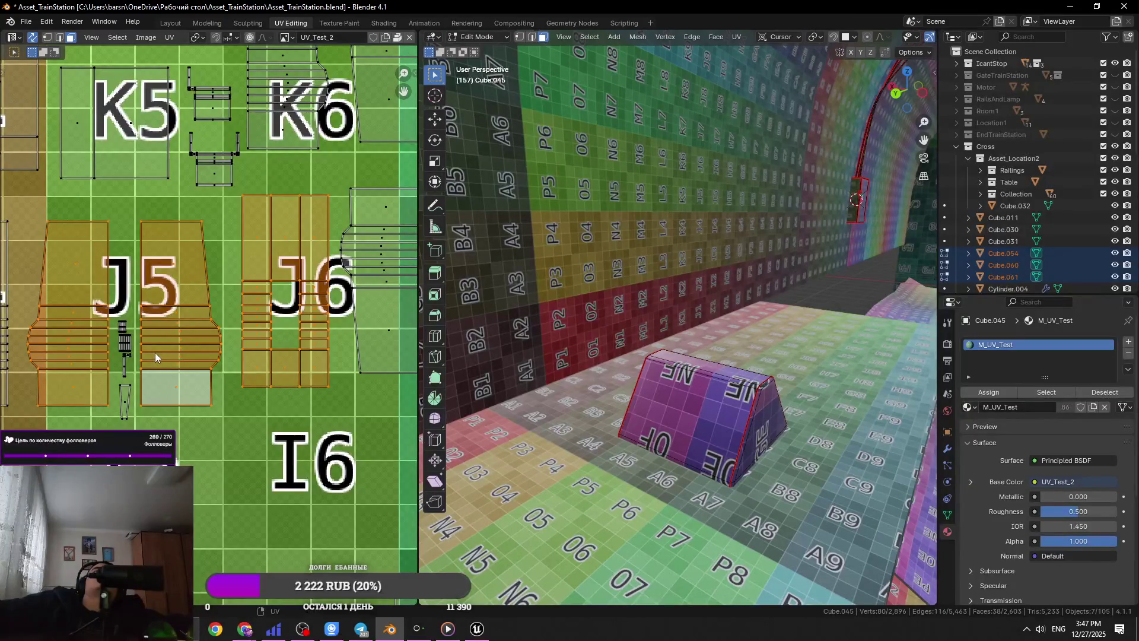
key("ctrl+z")
scroll(157, 311, "down", 6)
- Place the left UV island over the I5/H5 squares and align it with the grid
key("g")
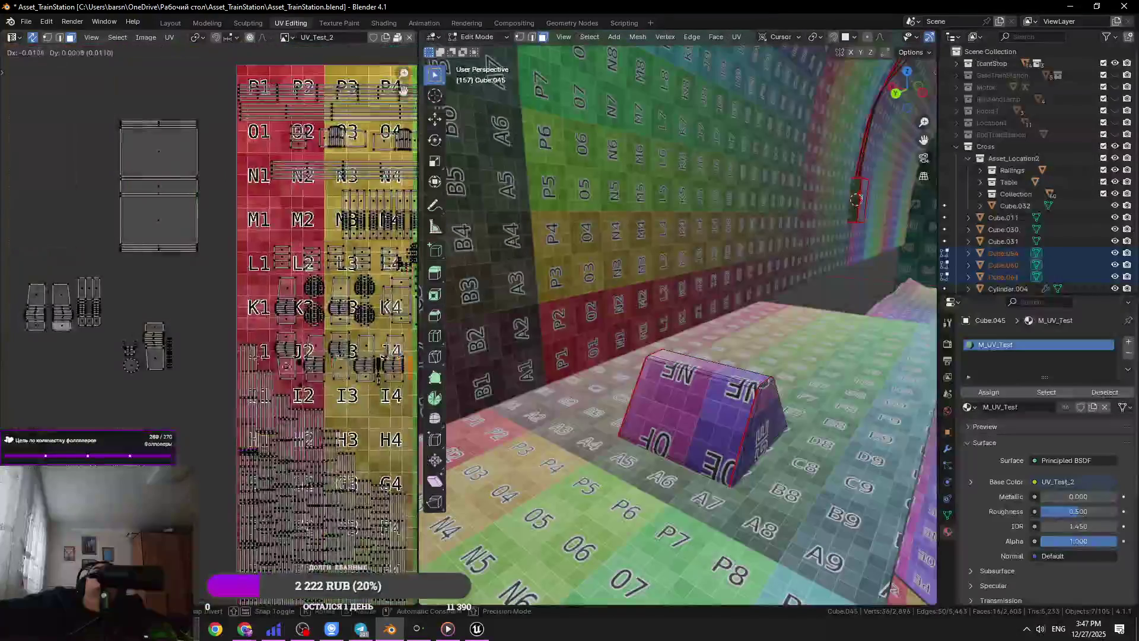
left_click(120, 251)
middle_click_drag(159, 520, 7, 410)
key("g")
left_click(7, 409)
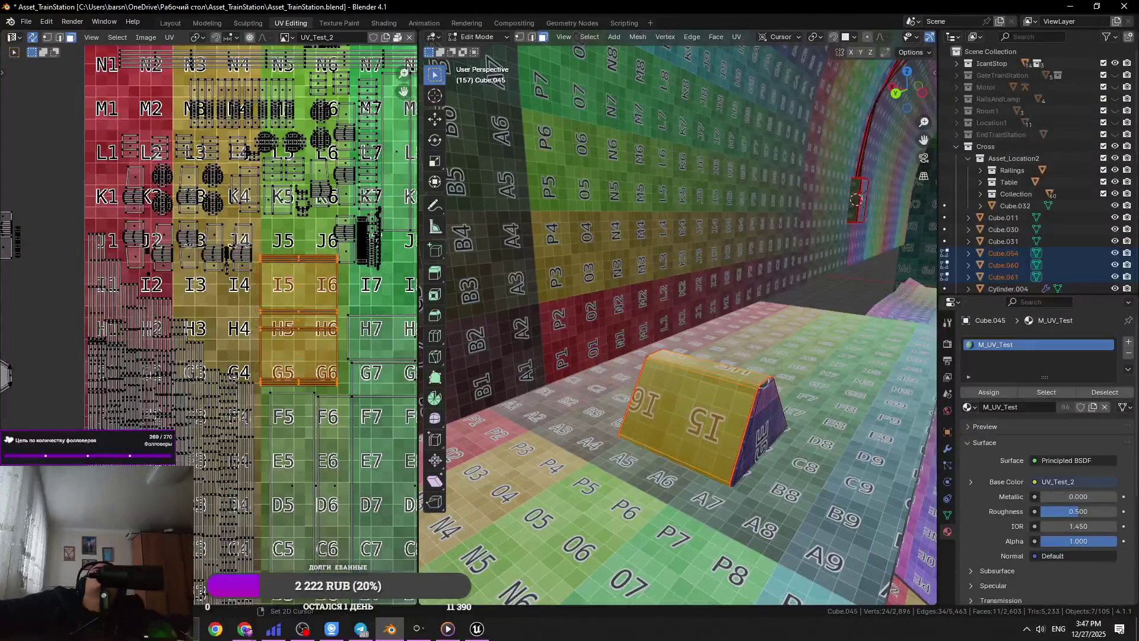
scroll(205, 411, "up", 3)
key("g")
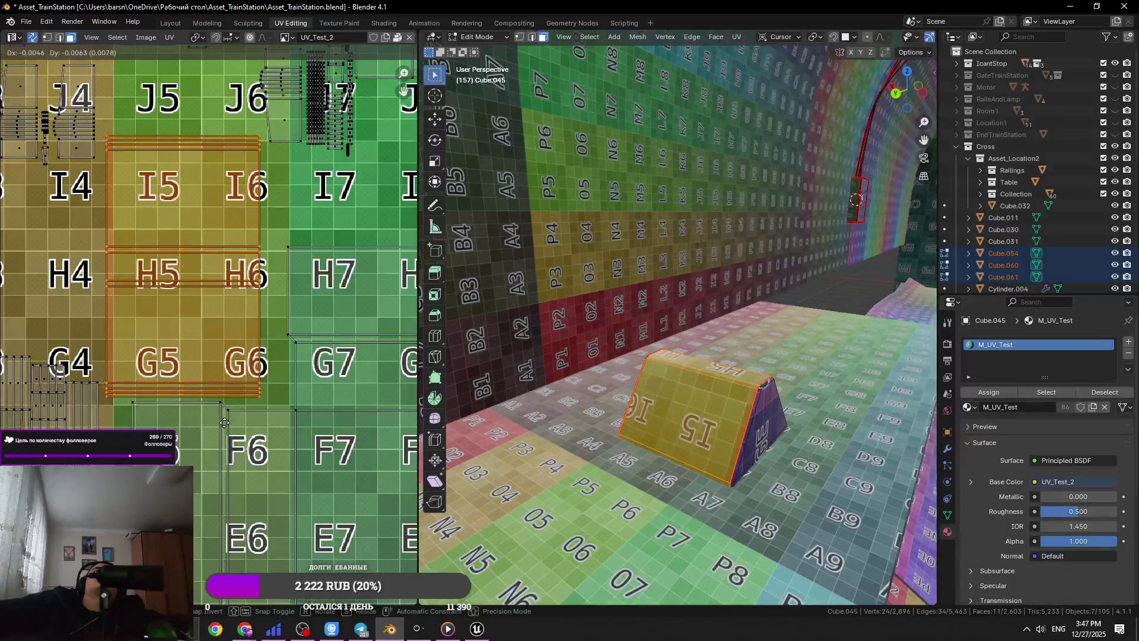
left_click(205, 410)
middle_click_drag(265, 349, 265, 370)
key("g")
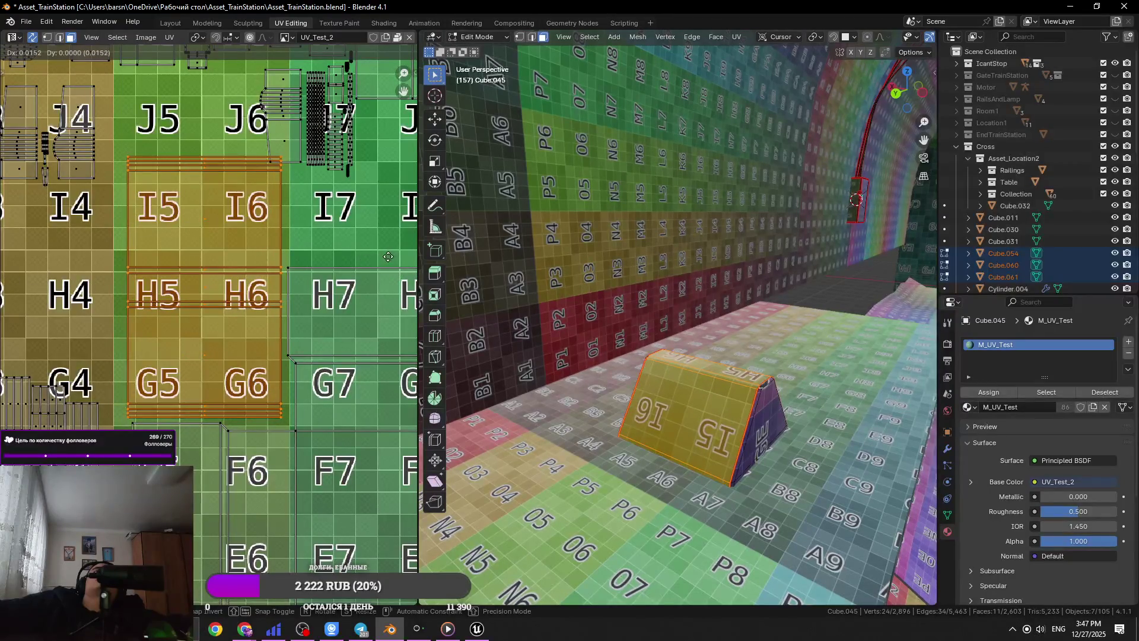
left_click(382, 261)
- Tuck the small strip island beside J6/J7 and save the blend file
middle_click_drag(327, 132, 309, 327)
left_click(268, 310)
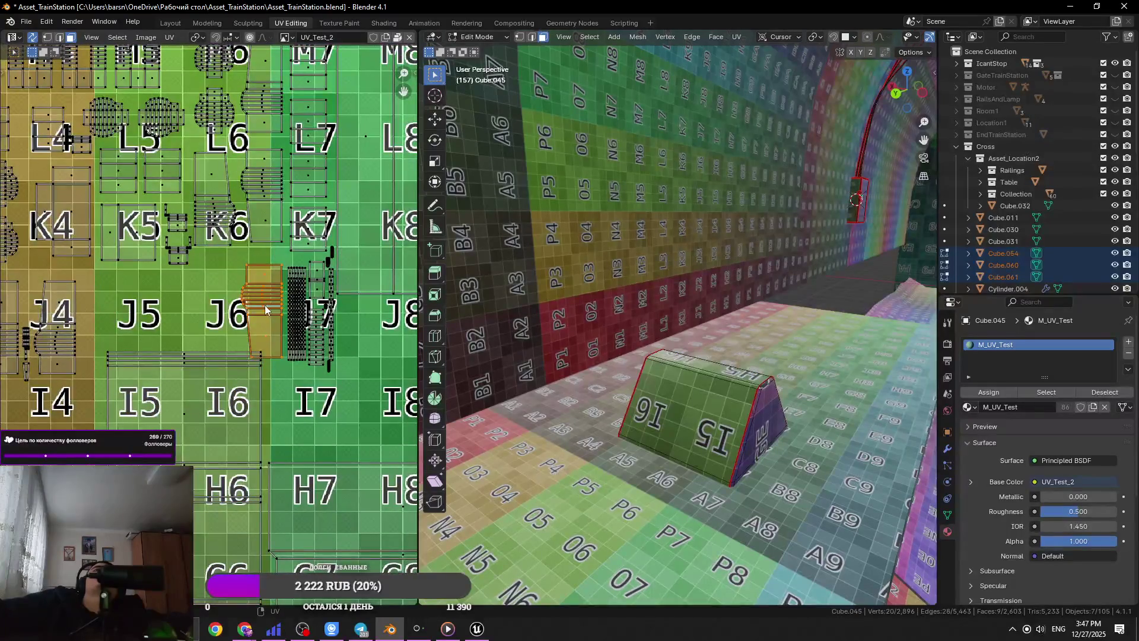
key("g")
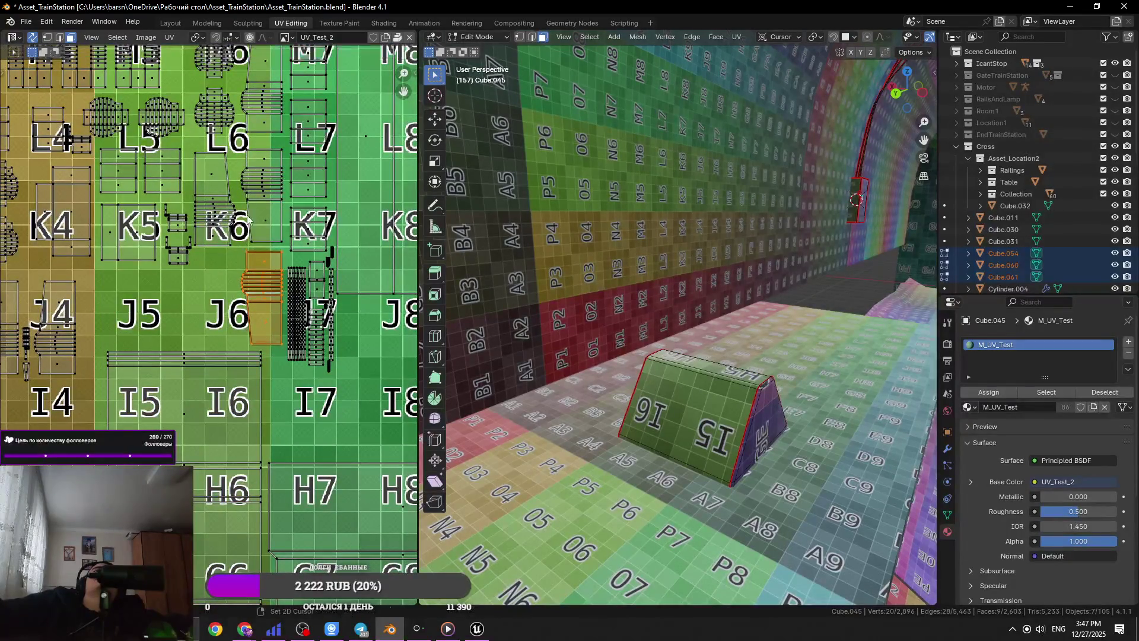
left_click(239, 316)
key("ctrl+s")
scroll(240, 316, "down", 5)
scroll(240, 316, "up", 2)
scroll(240, 316, "up", 3)
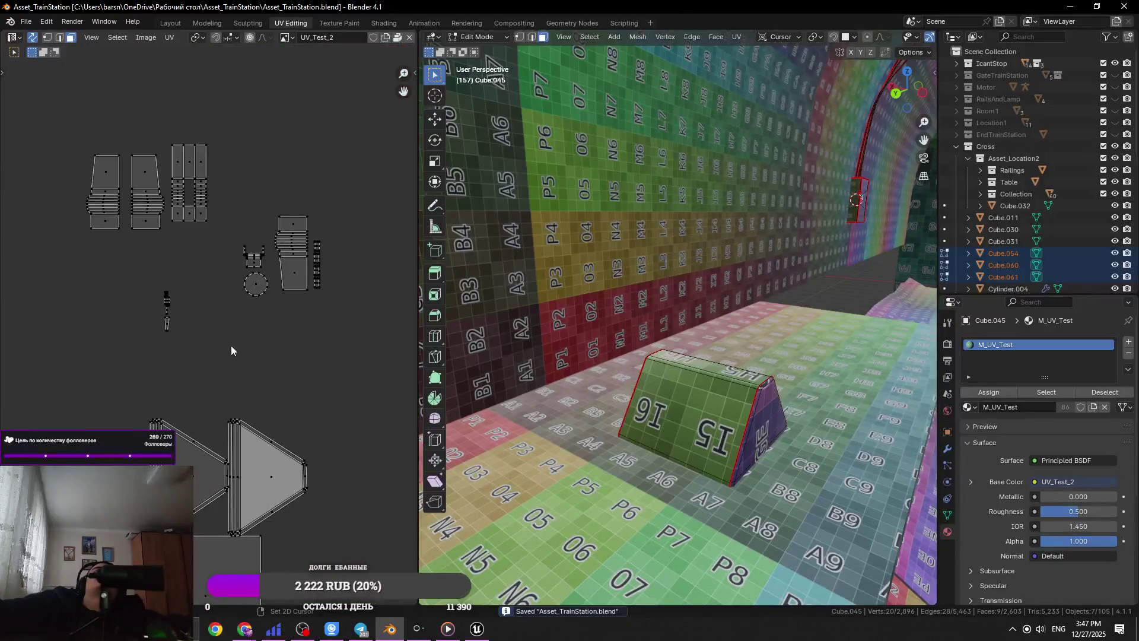
- Move the selected UV island over the I8/J8 squares
middle_click_drag(314, 174, 334, 219)
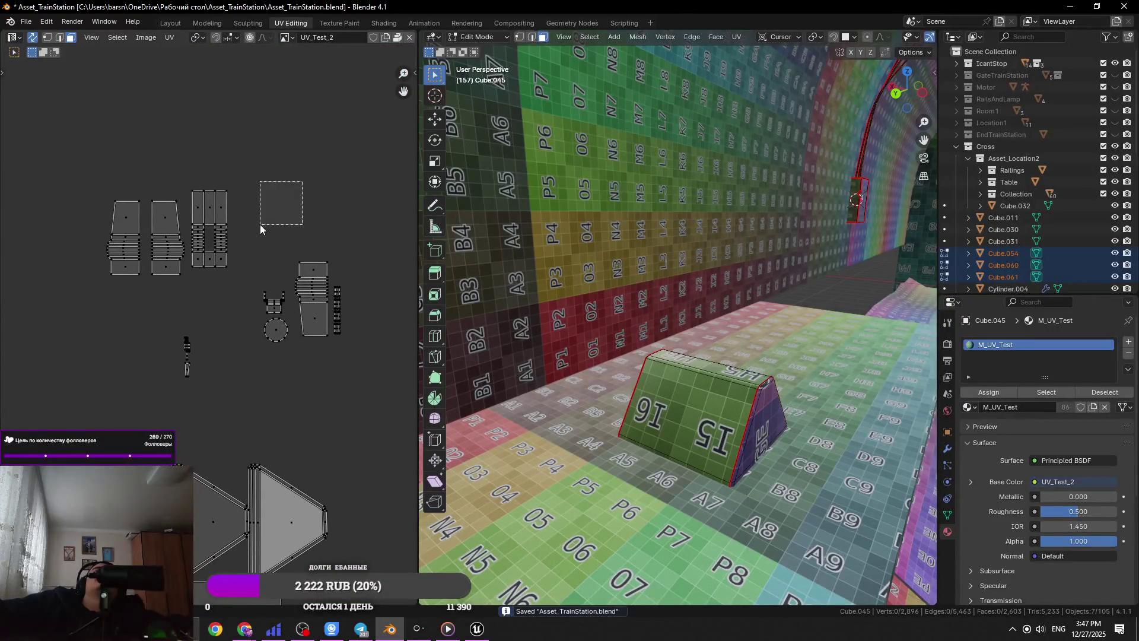
scroll(255, 407, "down", 1)
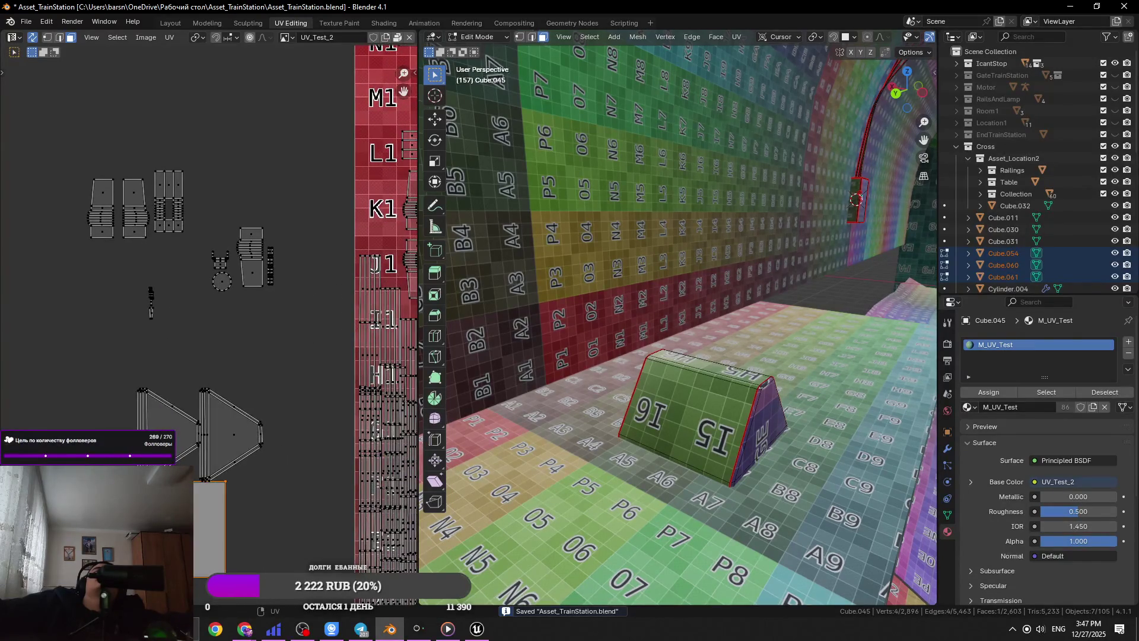
scroll(47, 409, "down", 3)
key("g")
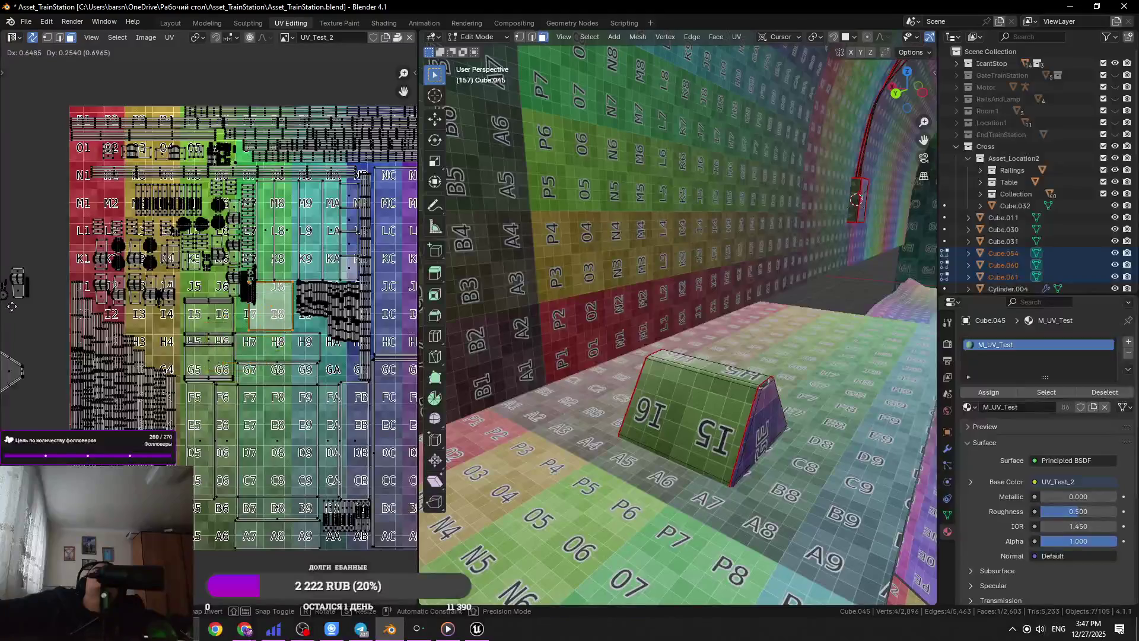
scroll(176, 339, "up", 5)
scroll(190, 343, "up", 2)
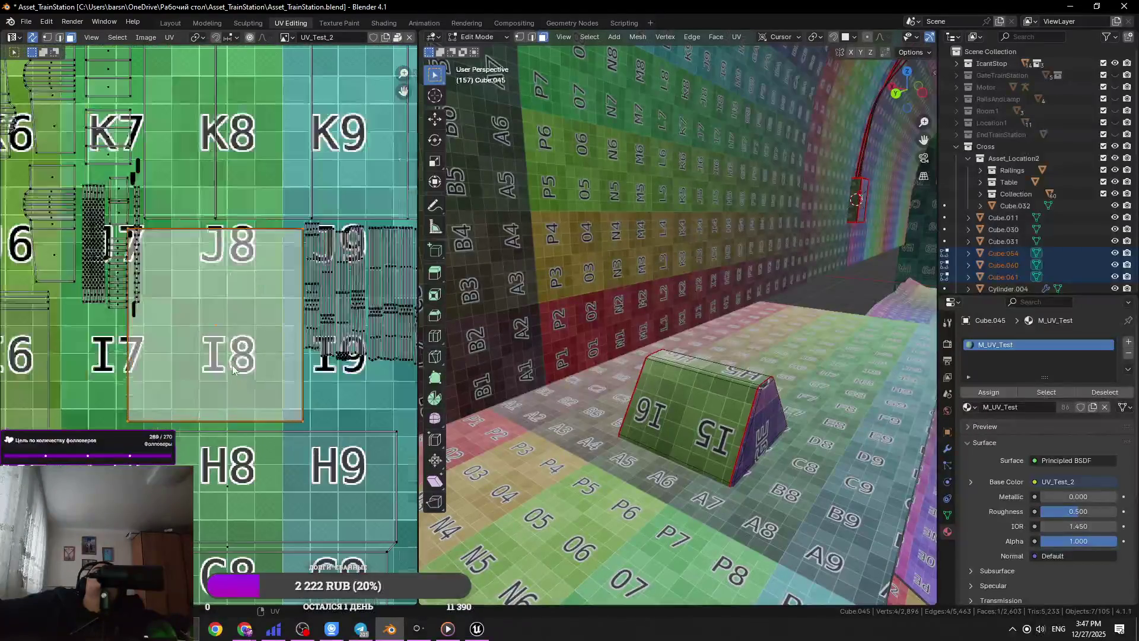
key("g")
left_click(173, 321)
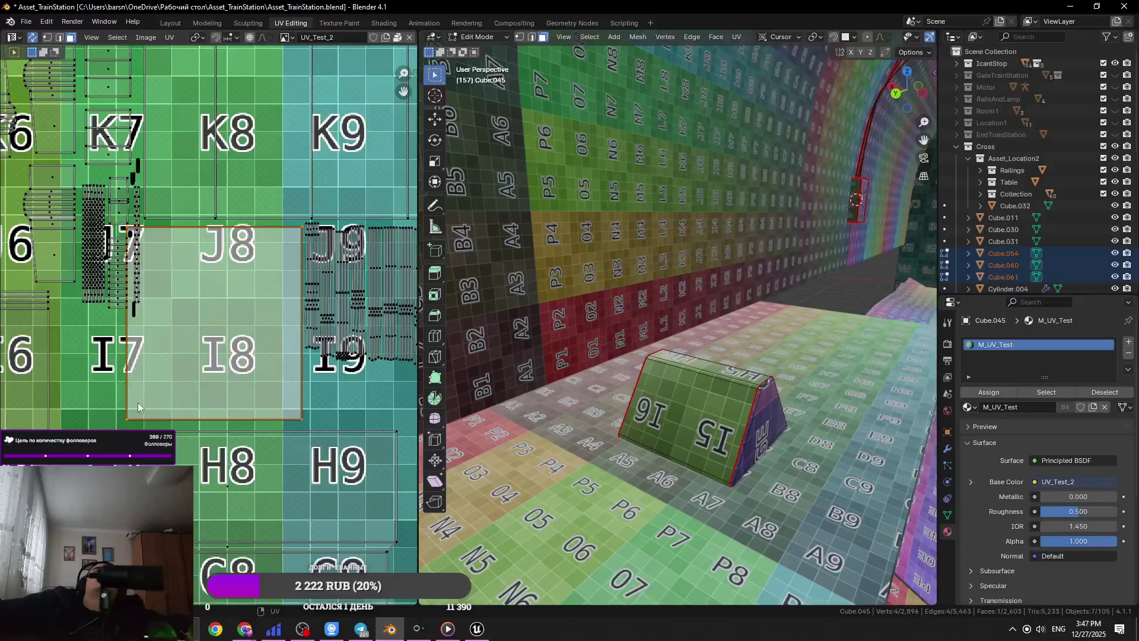
scroll(196, 344, "up", 1)
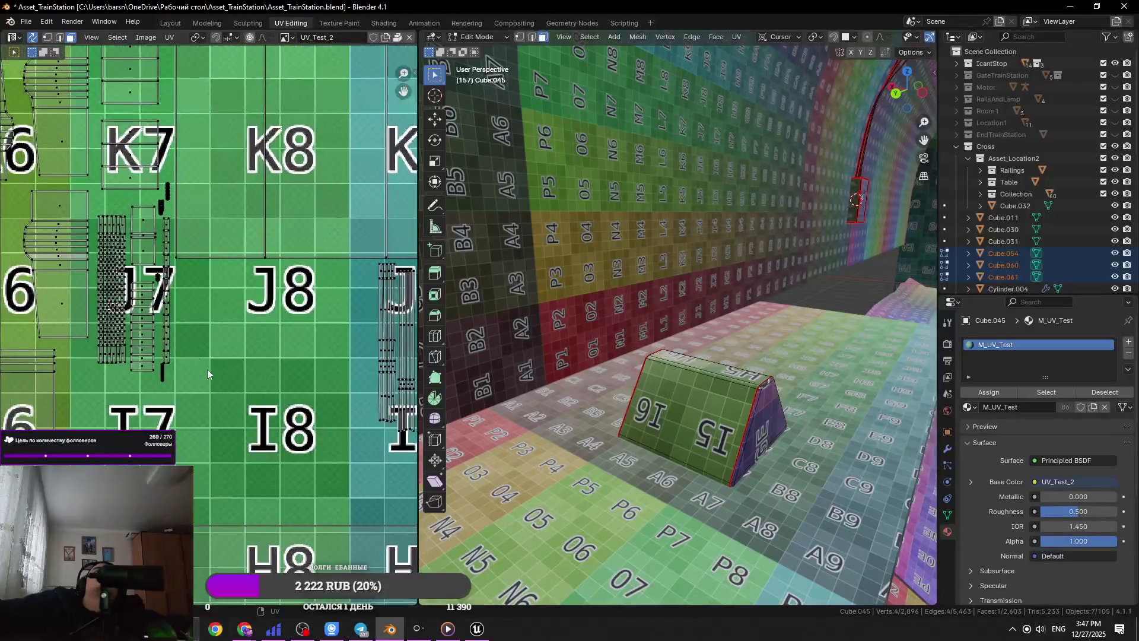
- Select the thin strip island near J7 and start moving it left off the grid
left_click(157, 344)
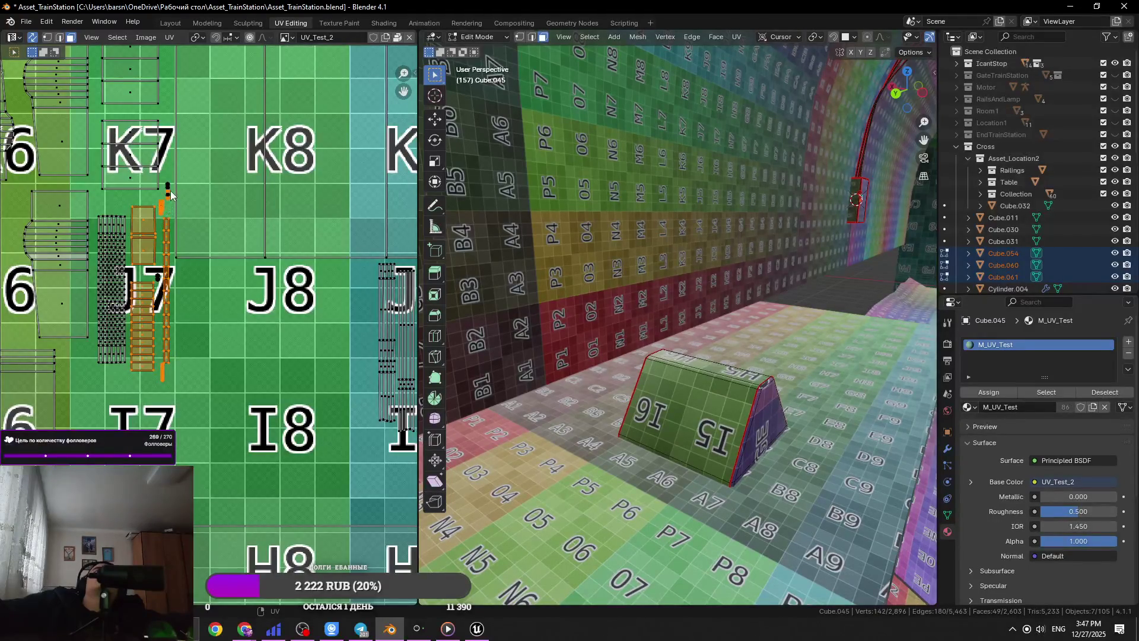
key("g")
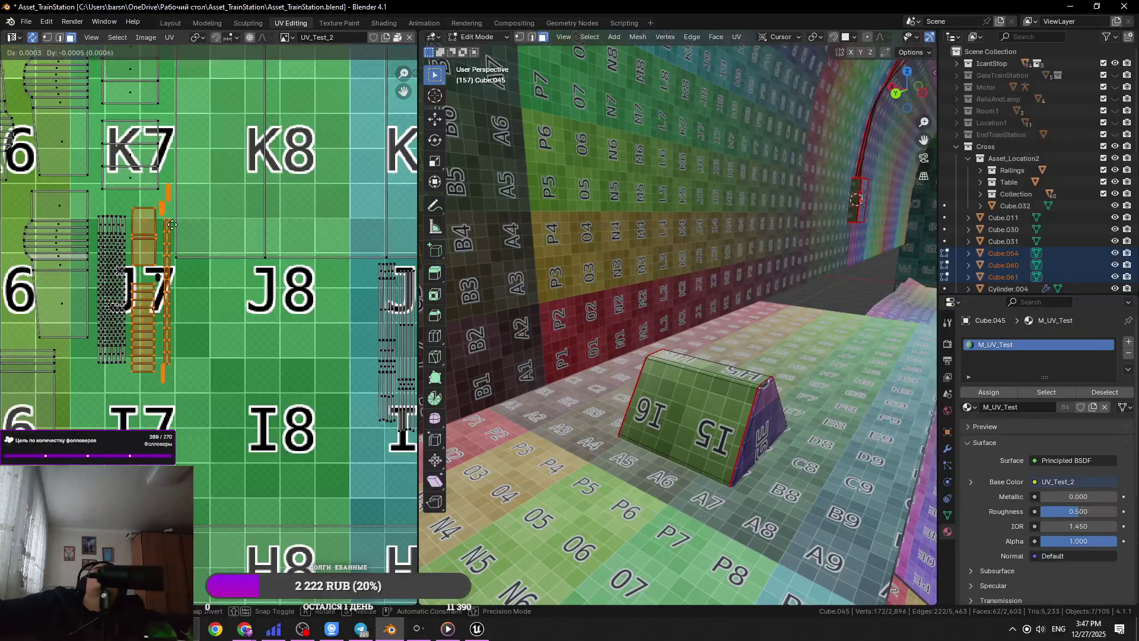
key("Escape")
scroll(327, 324, "down", 6)
key("g")
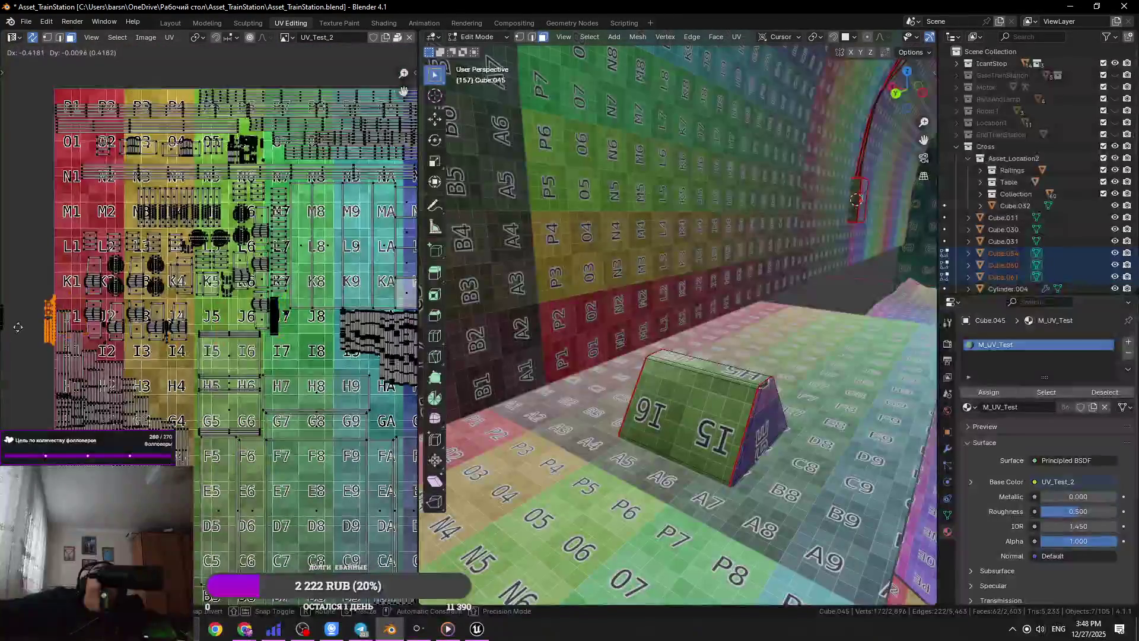
middle_click_drag(227, 310, 355, 262)
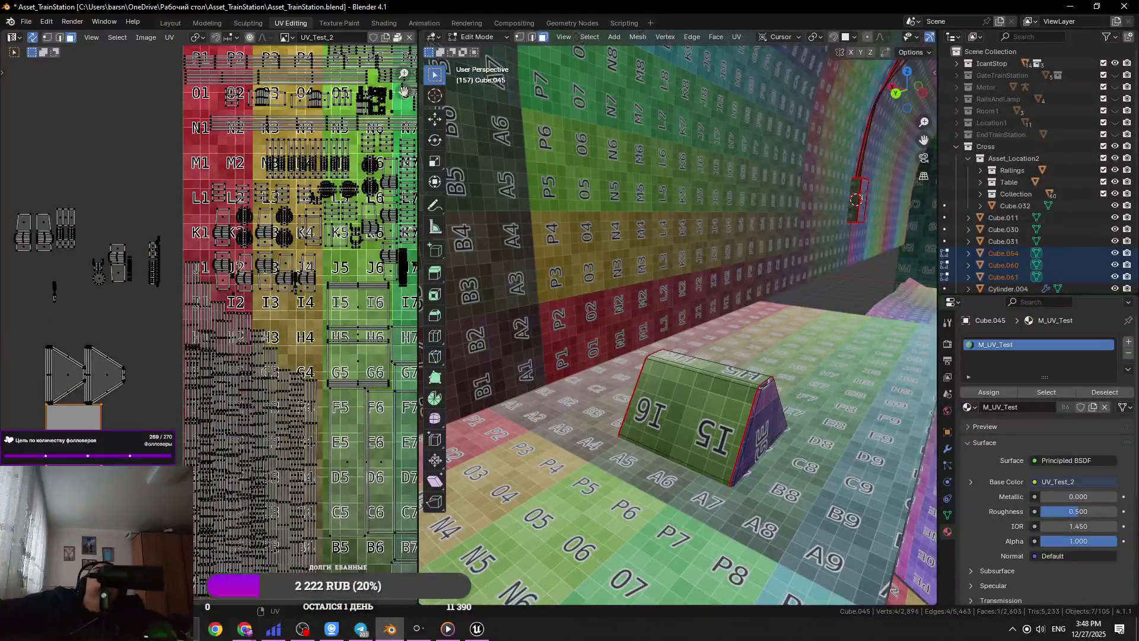
- Finish placing the strip island over J7/I8 and save the blend file
middle_click_drag(332, 380, 119, 398)
key("g")
scroll(229, 300, "up", 4)
key("g")
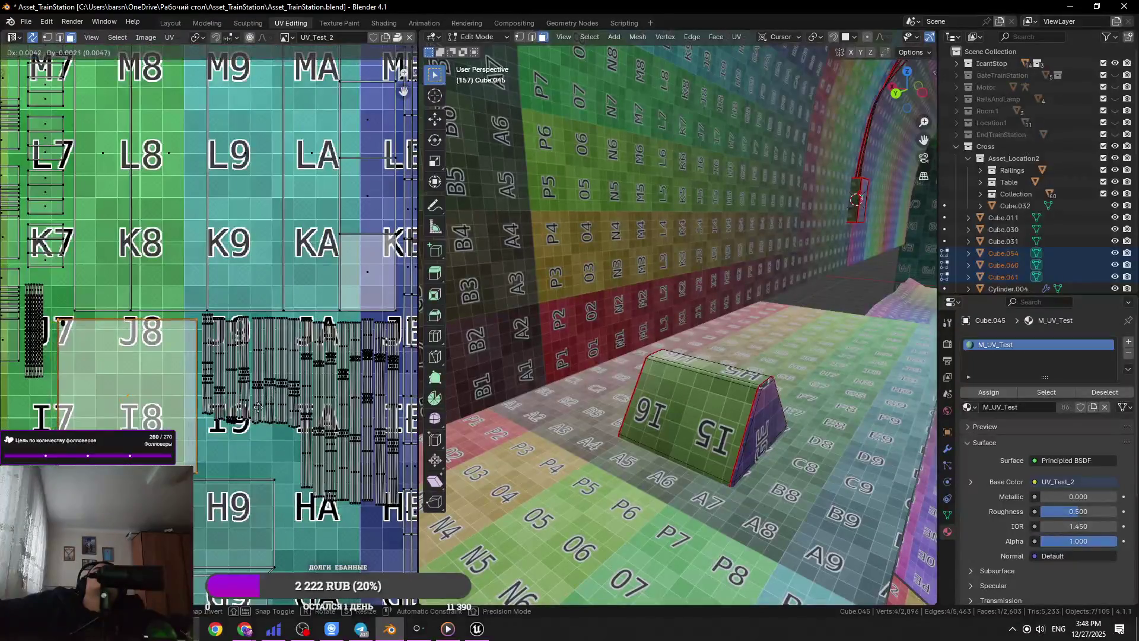
left_click(216, 394)
key("ctrl+s")
scroll(220, 356, "down", 6)
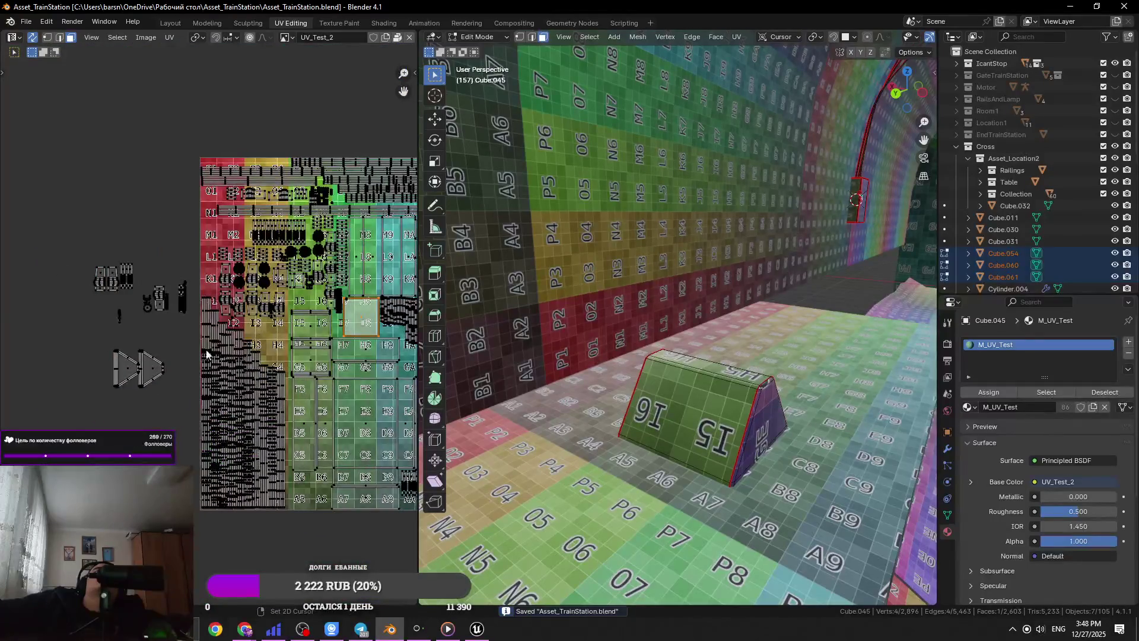
- Select the triangular end-cap island and move it onto the H4 square
left_click(151, 371)
scroll(214, 344, "up", 3)
key("g")
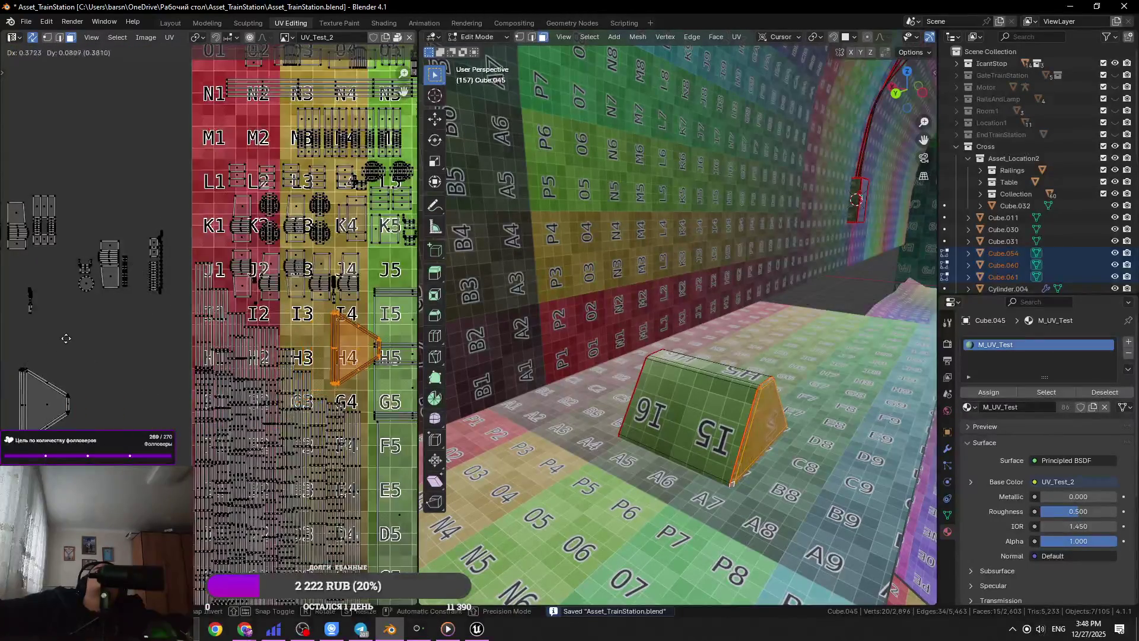
scroll(89, 333, "up", 3)
left_click(134, 302)
key("shift+g")
left_click(134, 302)
key("g")
left_click(249, 235)
key("g")
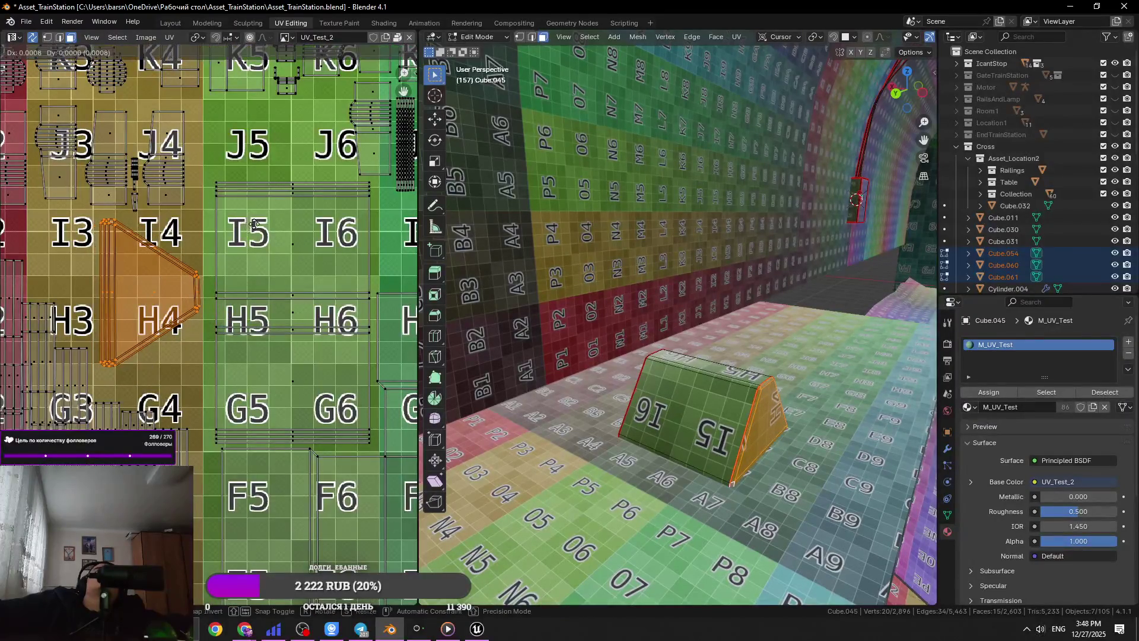
left_click(246, 481)
- Rotate the triangle island 180 degrees, then 90 more so it points down
type("r80")
key("Return")
key("g")
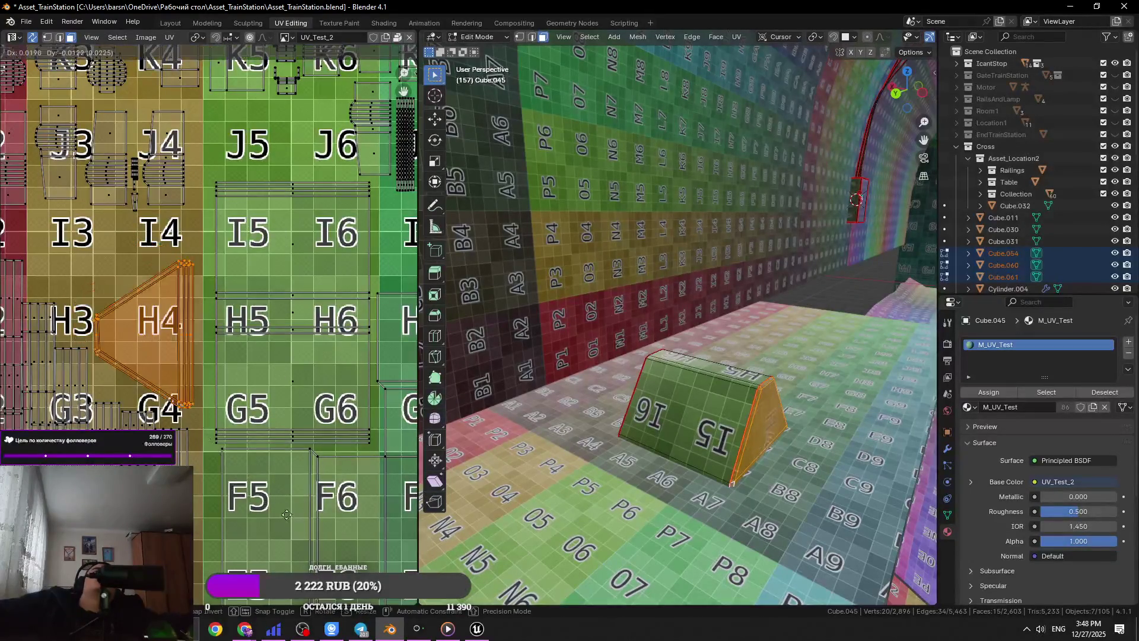
left_click(11, 133)
scroll(146, 277, "down", 3)
scroll(147, 277, "up", 5, "ctrl")
key("g")
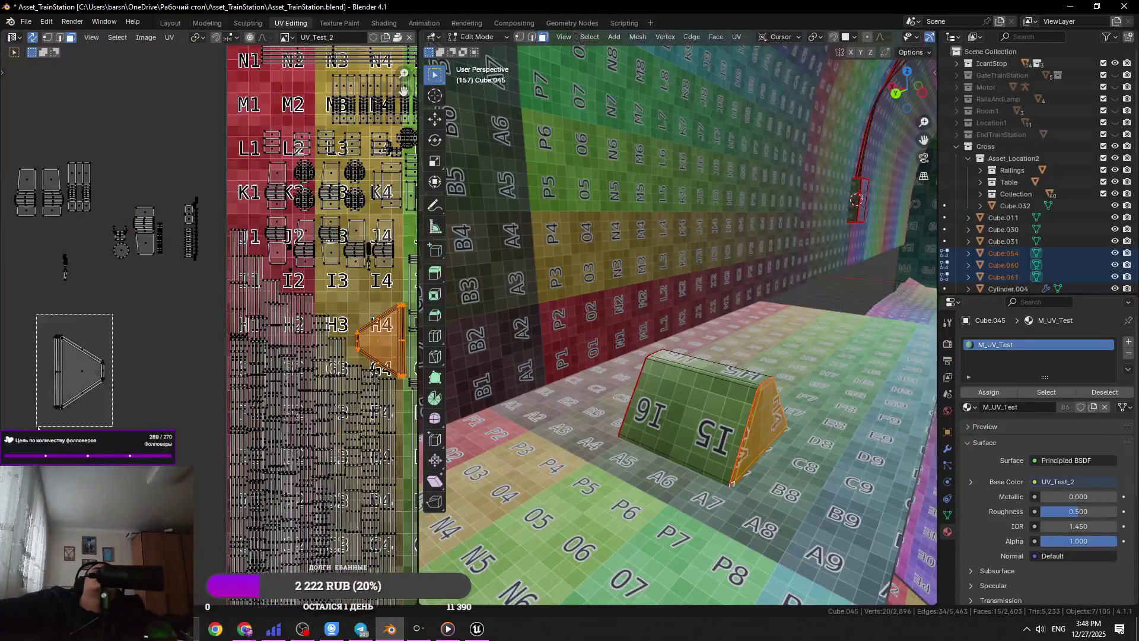
left_click(230, 336)
key("r")
key("Return")
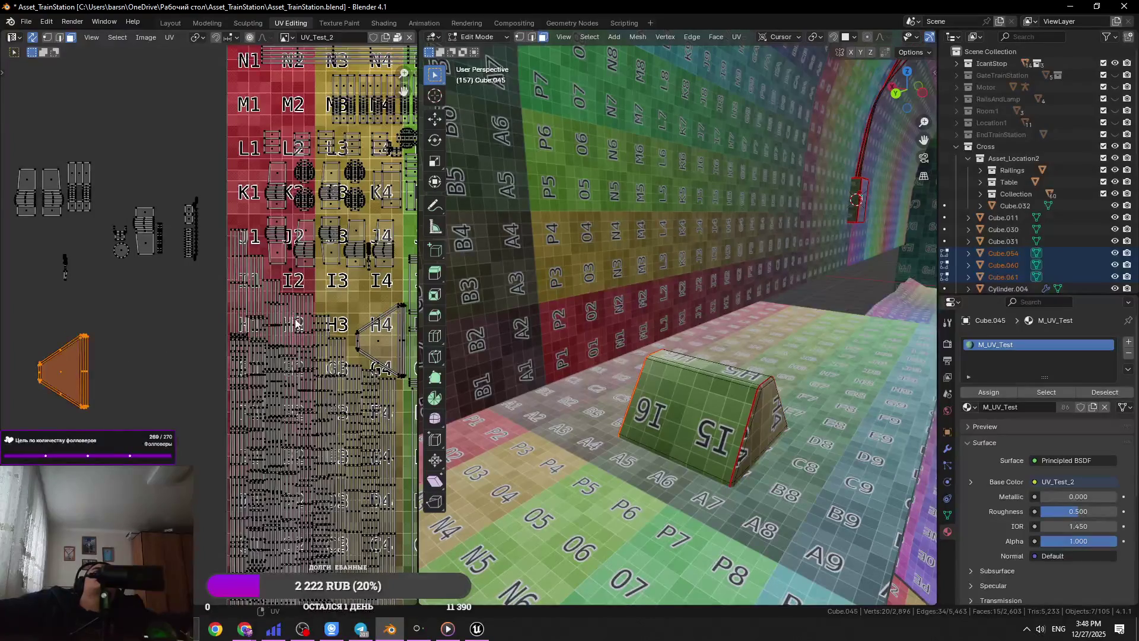
type("r90")
key("Return")
- Nudge the triangle island into its final spot over I3–I4 and select all UVs
key("g")
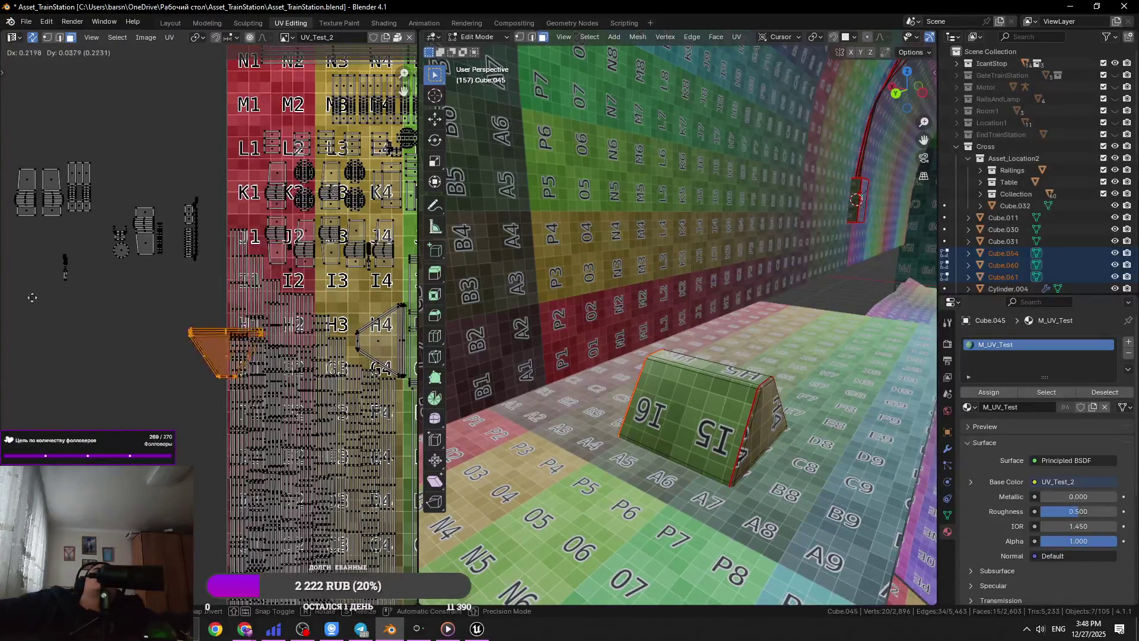
left_click(151, 248)
scroll(184, 367, "up", 4)
key("g")
left_click(301, 334)
scroll(301, 334, "down", 2)
key("a")
scroll(193, 306, "down", 6)
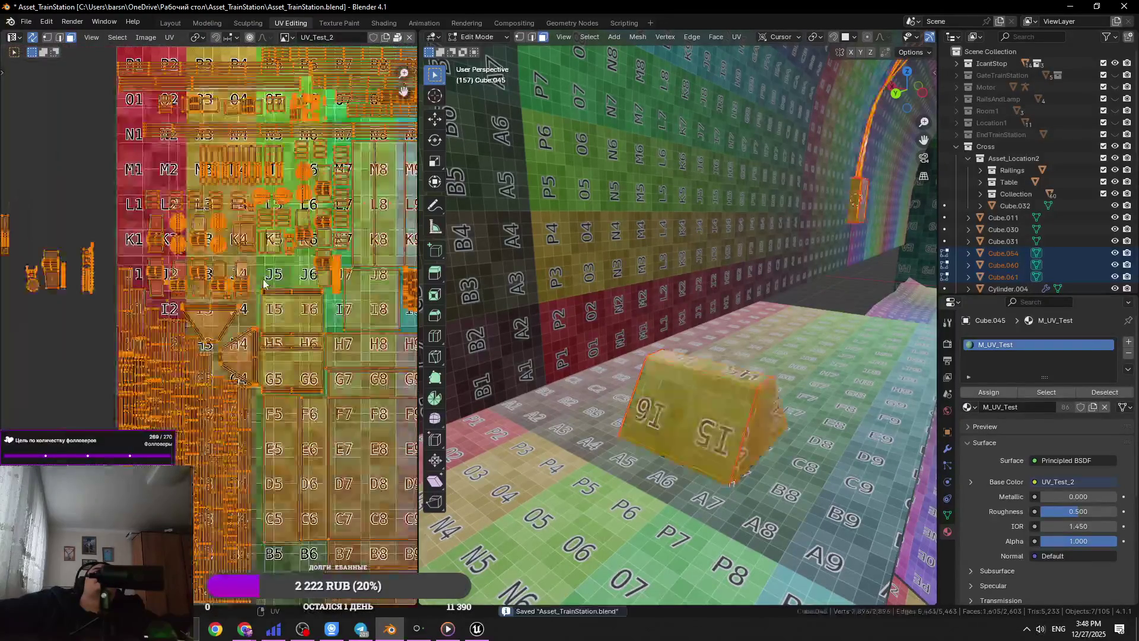
- Save, then box-select the middle strip islands and move them onto the K1 area
key("ctrl+s")
scroll(182, 298, "up", 3)
left_click_drag(165, 255, 41, 357)
key("g")
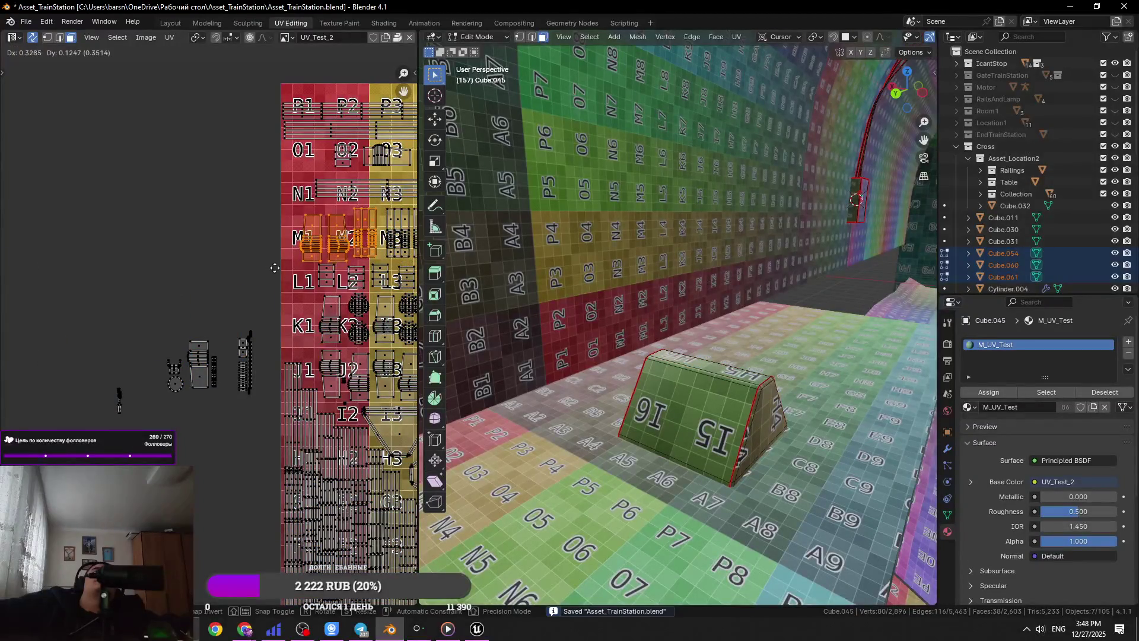
left_click_drag(260, 305, 225, 440)
key("g")
left_click_drag(220, 330, 179, 420)
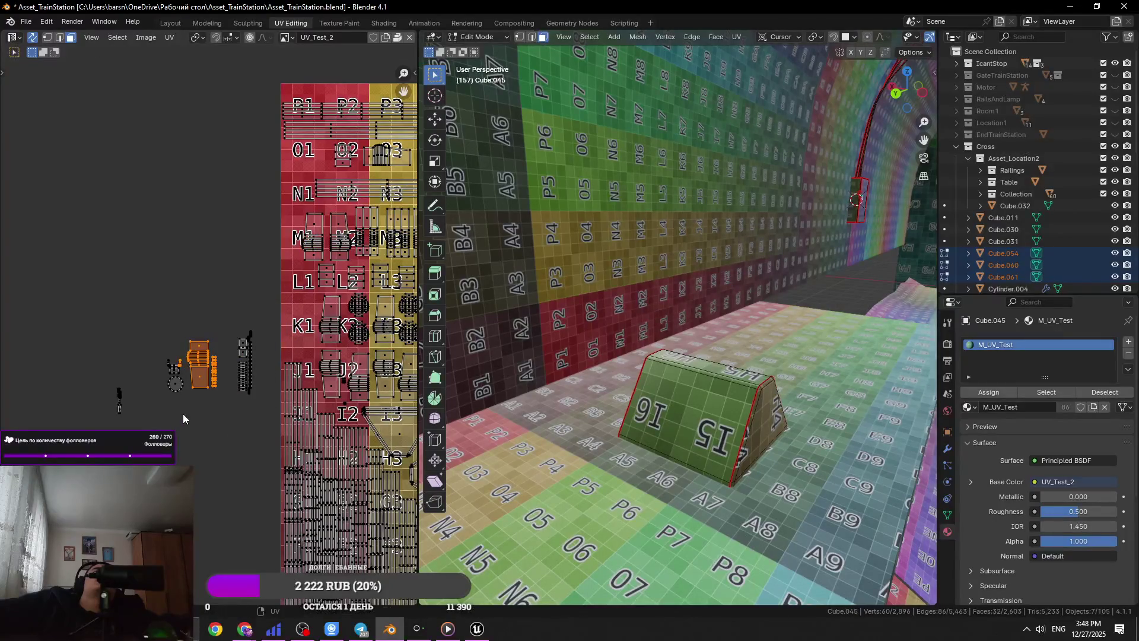
key("g")
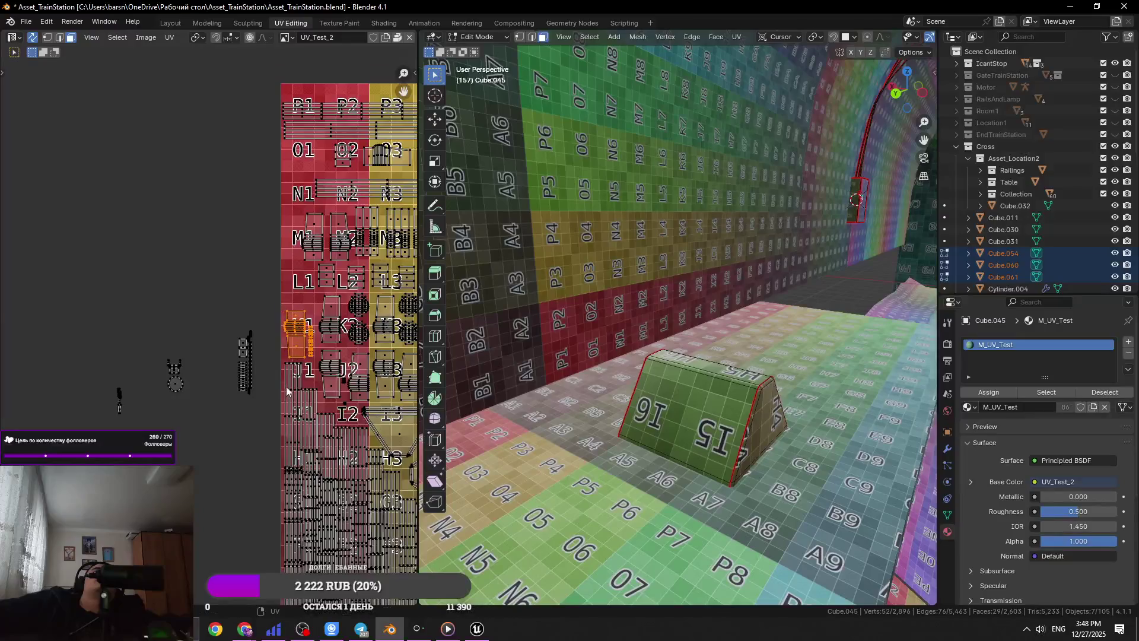
left_click(286, 389)
scroll(286, 389, "up", 3)
key("g")
left_click(341, 425)
- Move the dark-area islands and the small left island beside squares L1–M1
left_click_drag(95, 313, 166, 429)
key("g")
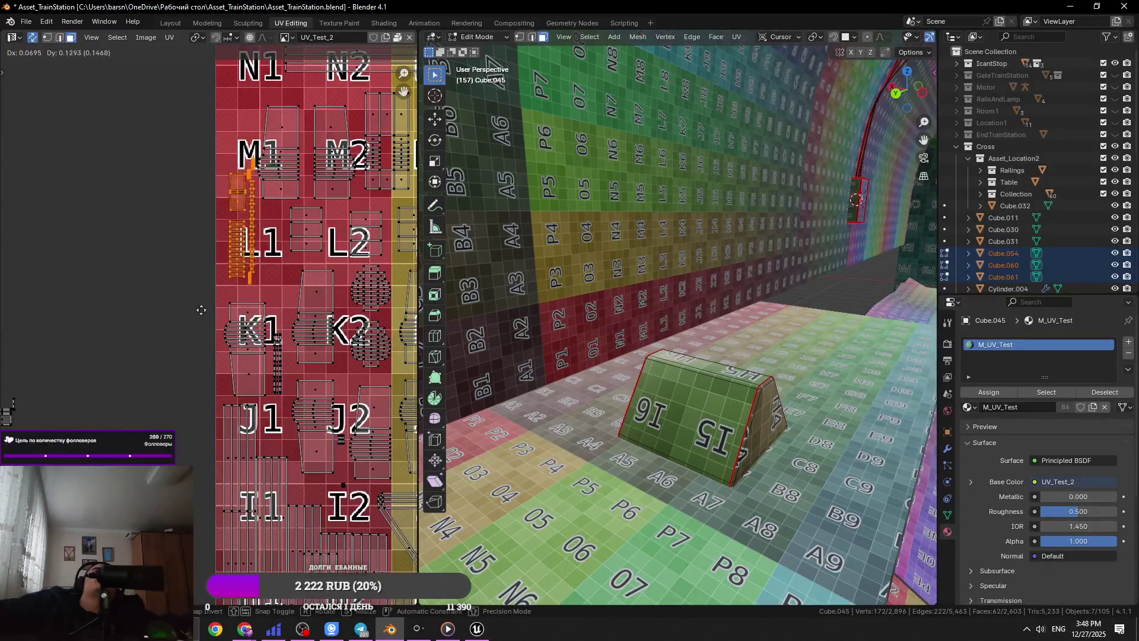
left_click(198, 325)
mouse_move(166, 362)
middle_mouse_down()
mouse_move(203, 338)
mouse_move(261, 333)
middle_mouse_up()
left_click_drag(190, 340, 37, 467)
key("g")
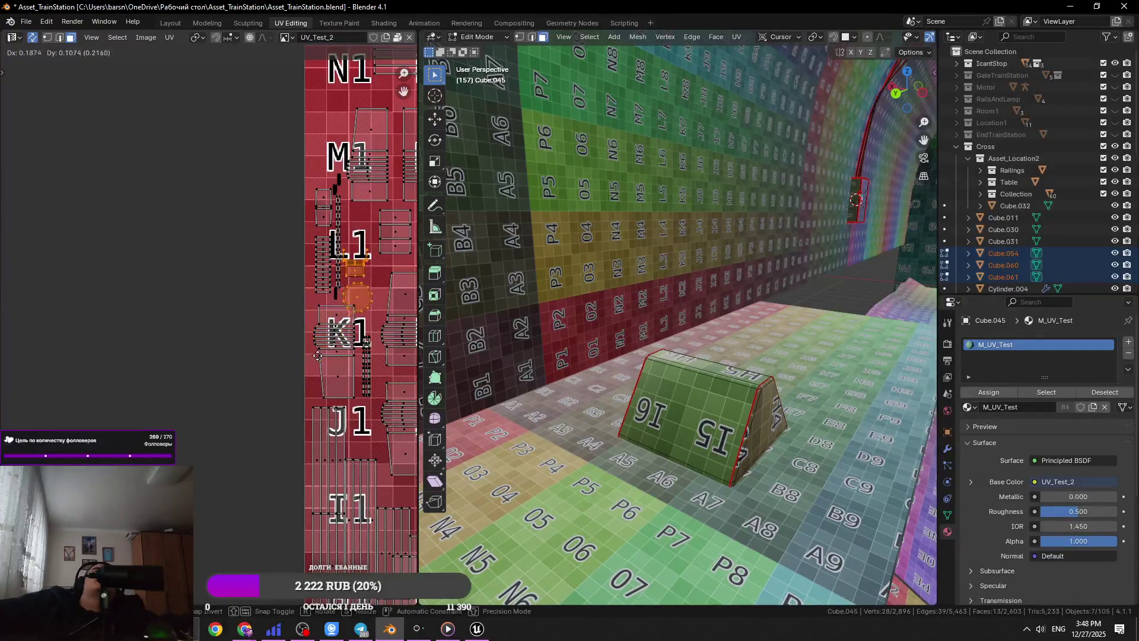
left_click(316, 356)
scroll(196, 474, "up", 4)
key("g")
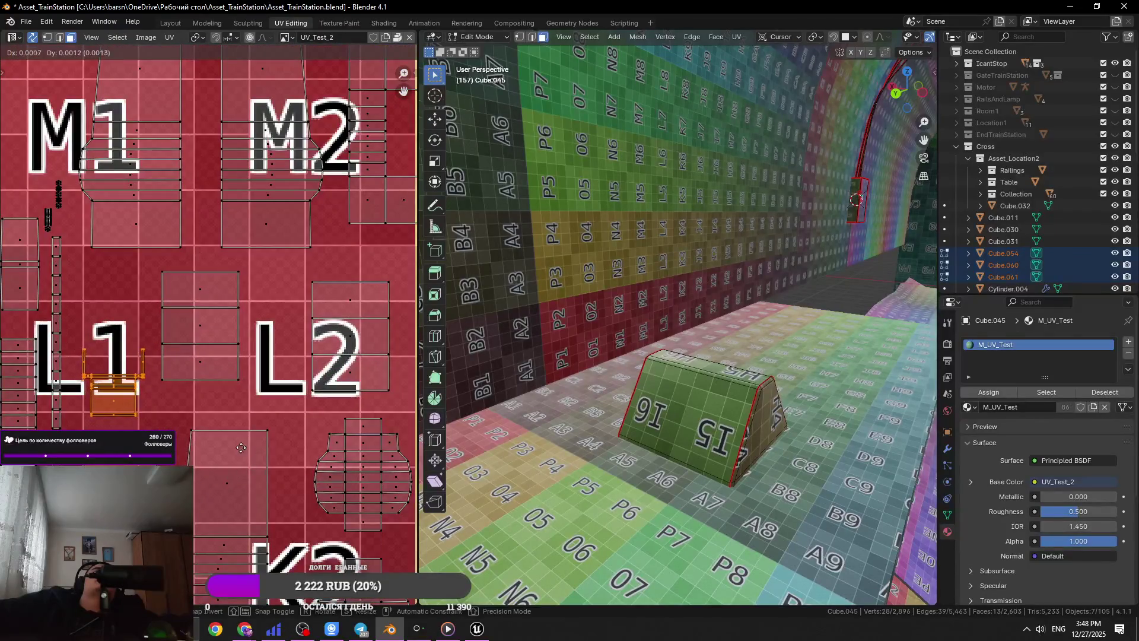
scroll(241, 447, "down", 6)
left_click(112, 418)
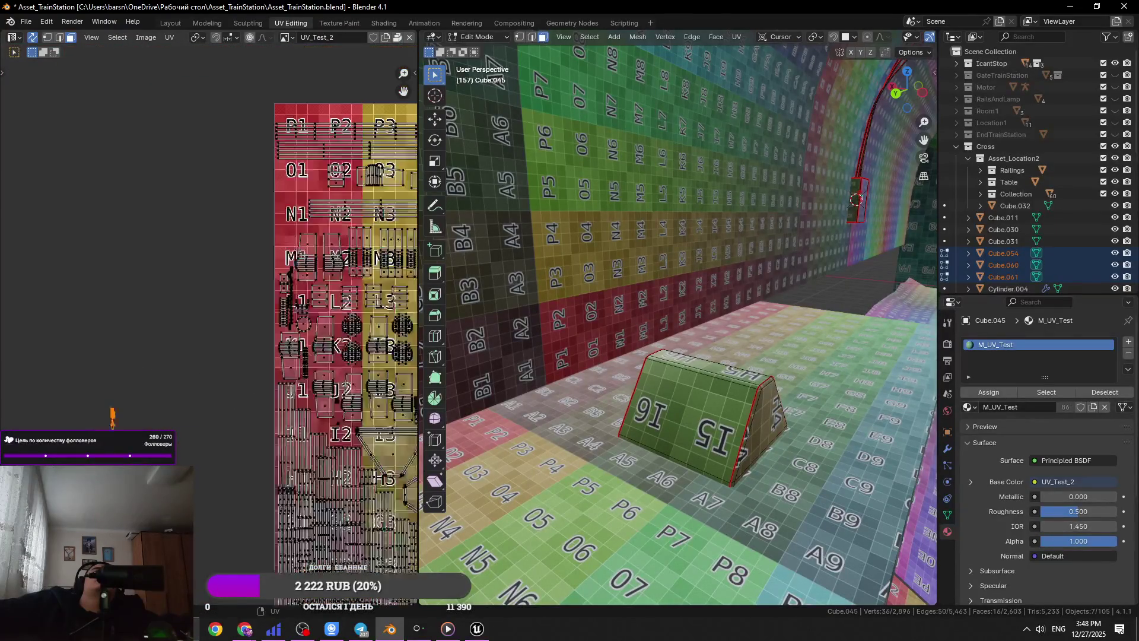
- Select all UVs, save Asset_TrainStation.blend and return to Object Mode
key("ctrl+s")
key("a")
scroll(262, 351, "down", 4)
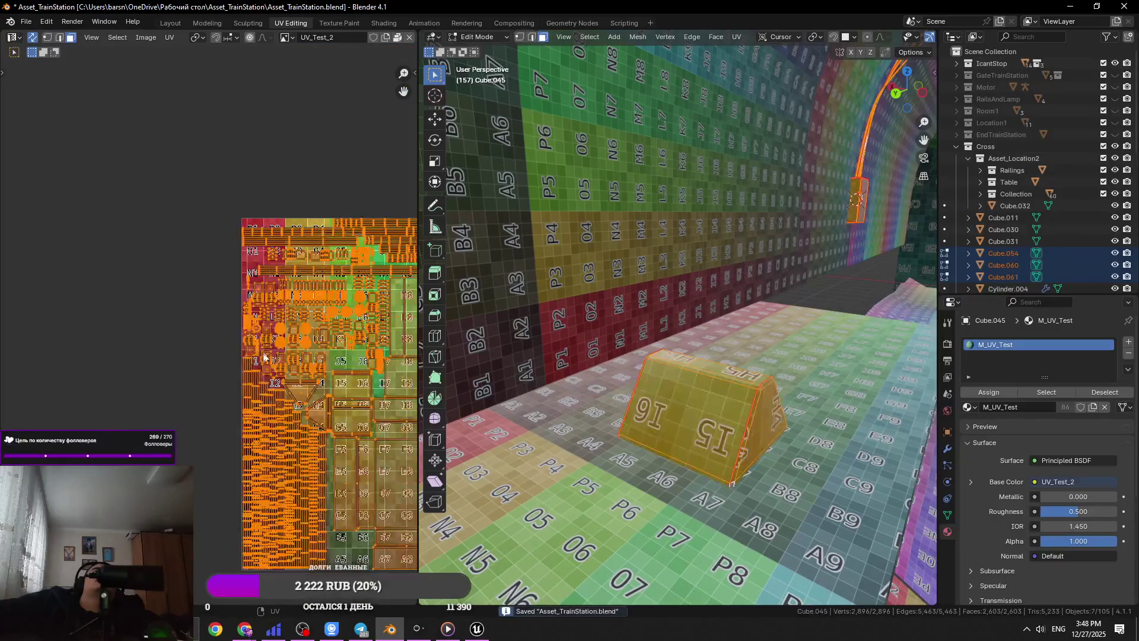
key("ctrl+s")
key("Tab")
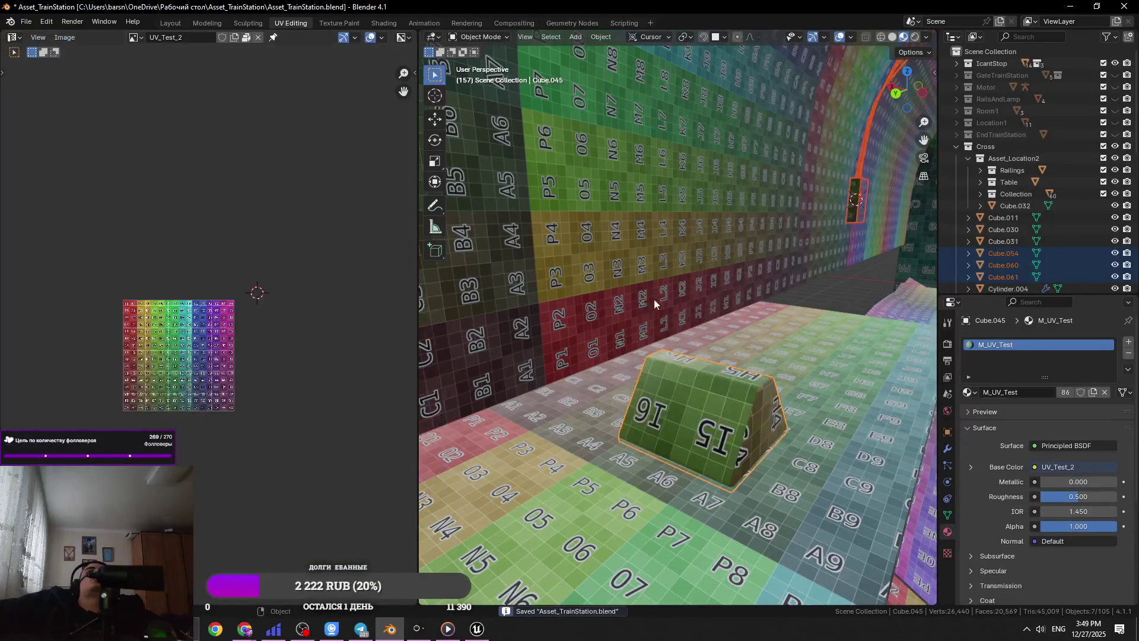
- Select the prism, frame it in the view and move it along the Y axis
scroll(672, 339, "down", 6)
scroll(594, 343, "up", 4)
scroll(594, 344, "down", 4)
left_click(548, 323)
key("KP_Decimal")
scroll(622, 386, "down", 4)
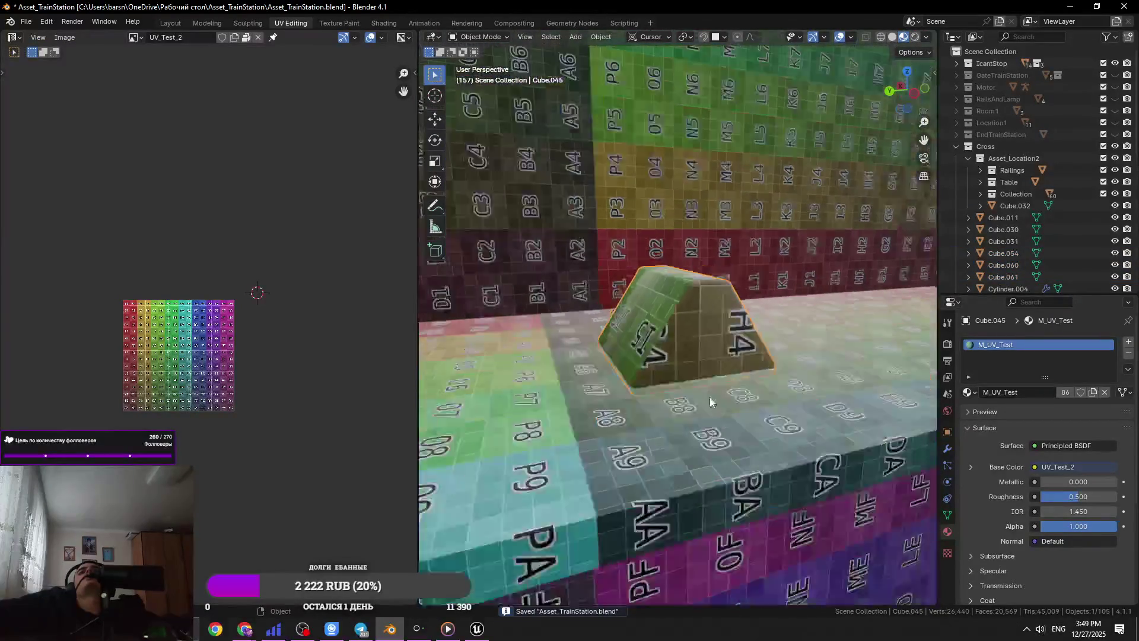
scroll(623, 394, "down", 3)
key("g")
key("y")
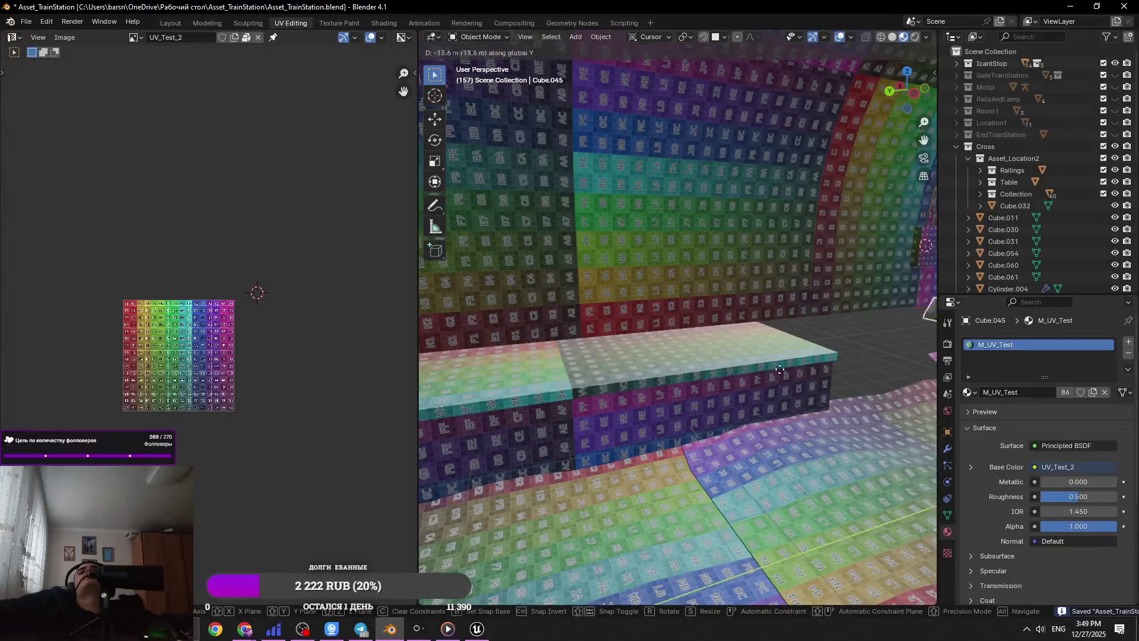
left_click(583, 380)
- Move the prism along Y again, then reselect it and undo that move
mouse_move(582, 381)
middle_mouse_down()
mouse_move(714, 407)
mouse_move(788, 406)
middle_mouse_up()
key("g")
key("y")
key("y")
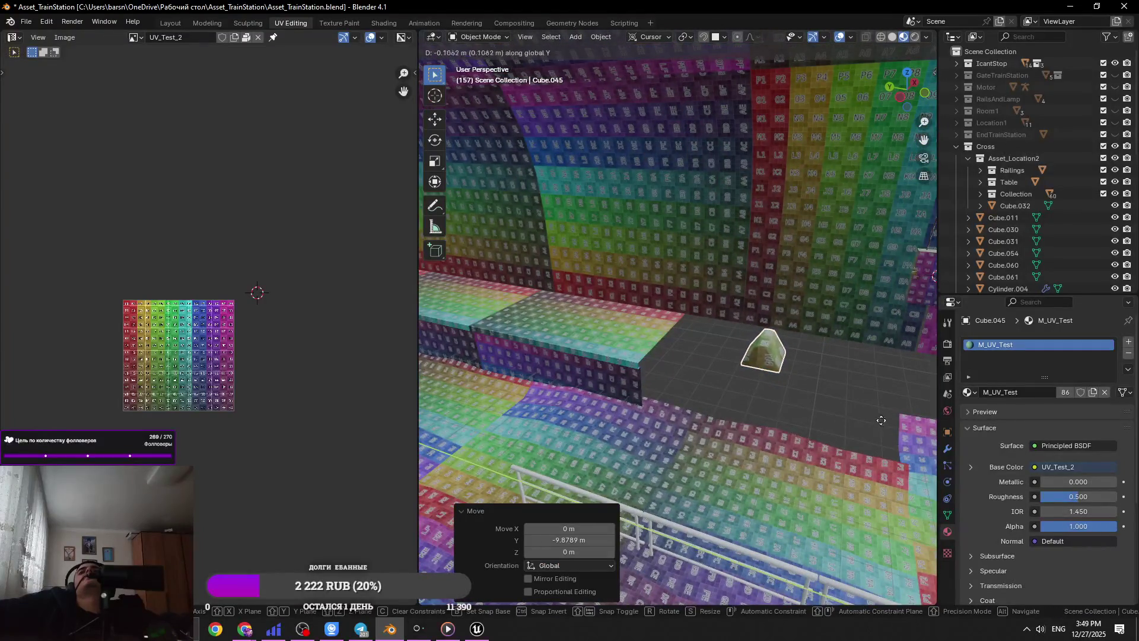
left_click(656, 448)
middle_click_drag(656, 448, 592, 419)
left_click(597, 419)
key("ctrl+z")
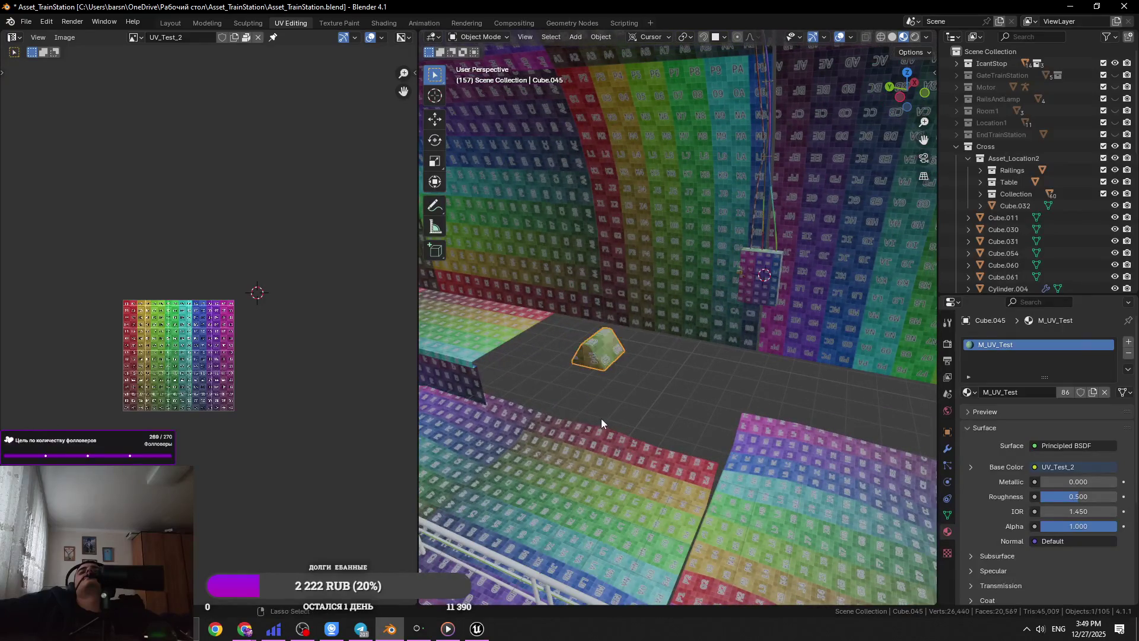
- Cancel a further Y move so the prism stays put, save, and reselect the green prism
key("g")
key("y")
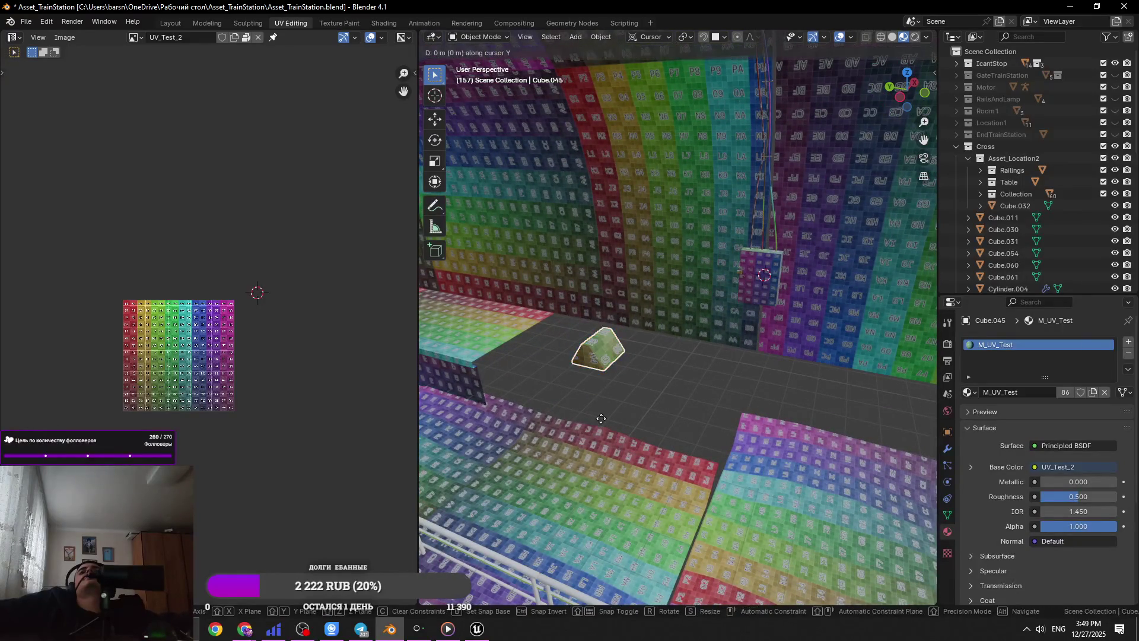
key("y")
right_click(624, 515)
key("ctrl+s")
mouse_move(656, 468)
middle_mouse_down()
mouse_move(759, 390)
mouse_move(700, 325)
mouse_move(696, 340)
mouse_move(764, 386)
middle_mouse_up()
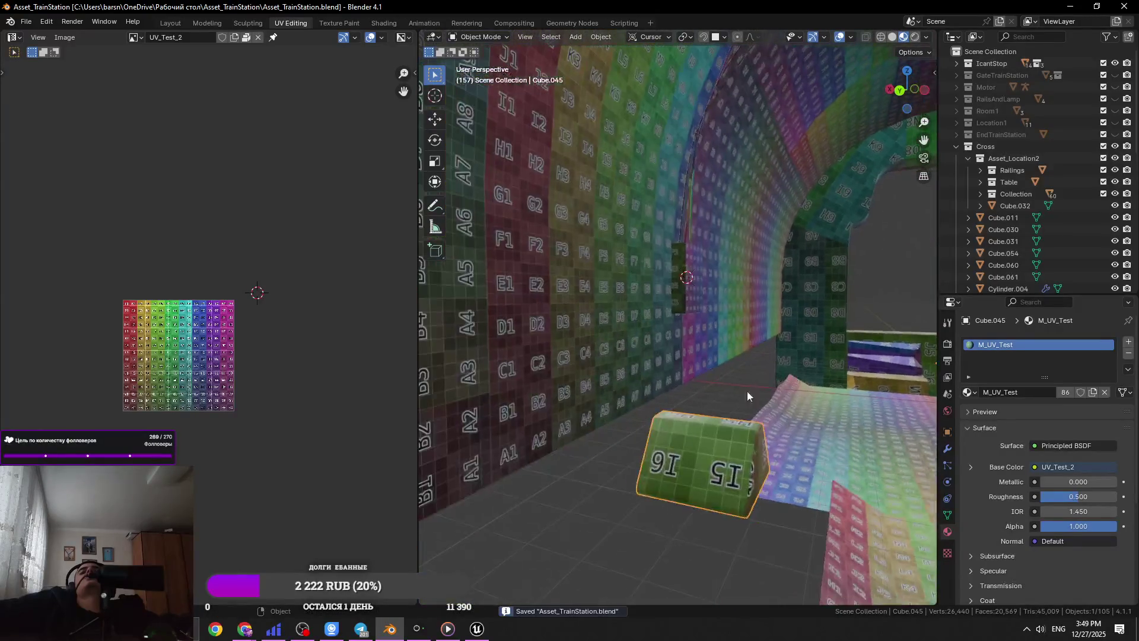
left_click(710, 453)
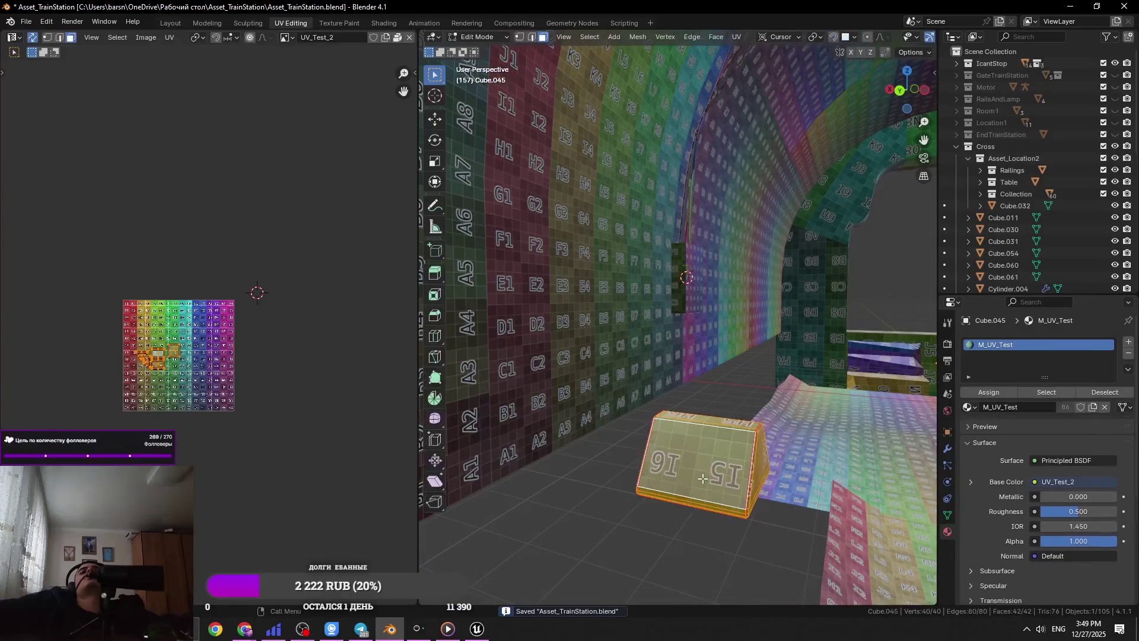
- Select the wall boxes and the wire curves together, framing them and saving the file
left_click(681, 255)
left_click(688, 226, "shift")
key("KP_Decimal")
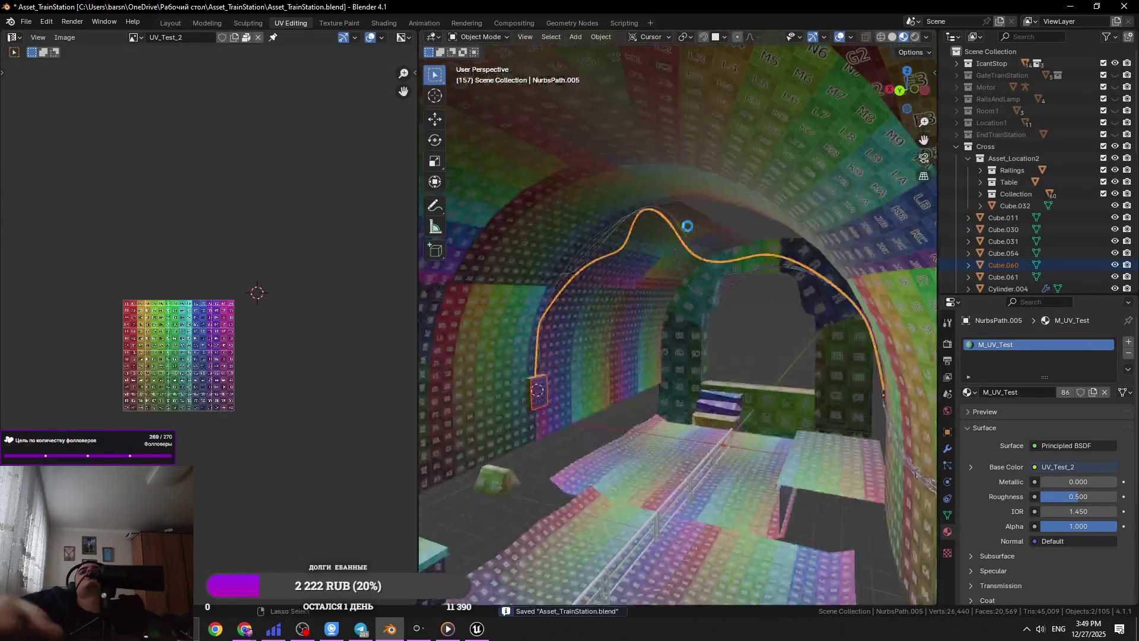
key("ctrl+s")
middle_click_drag(511, 365, 753, 256)
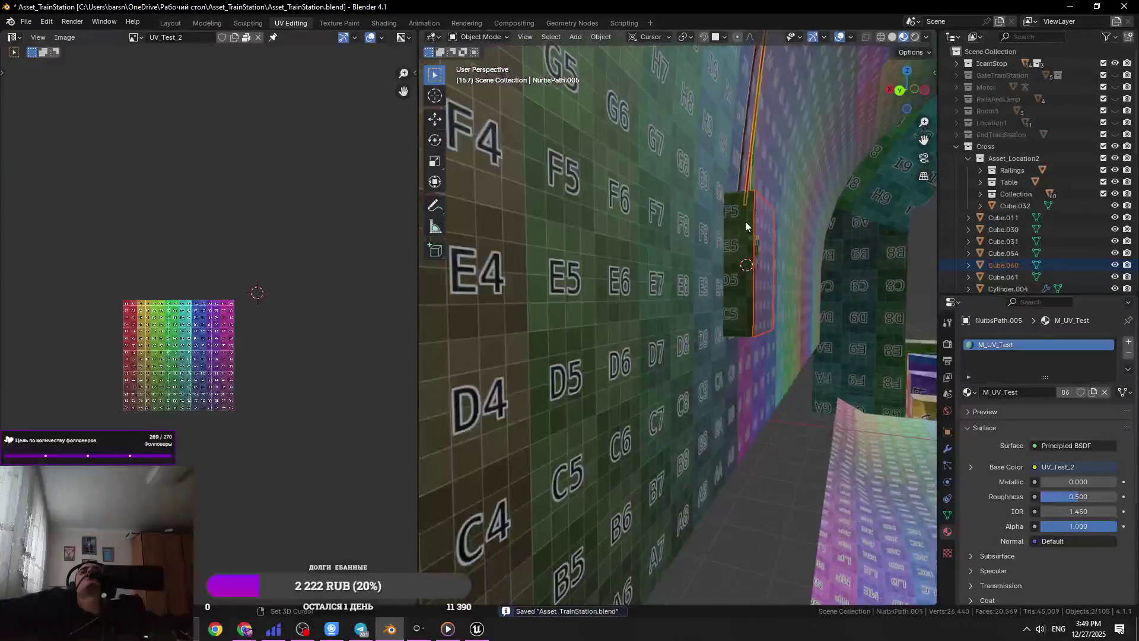
left_click(753, 256, "shift")
left_click(753, 257, "shift")
left_click(751, 179, "shift")
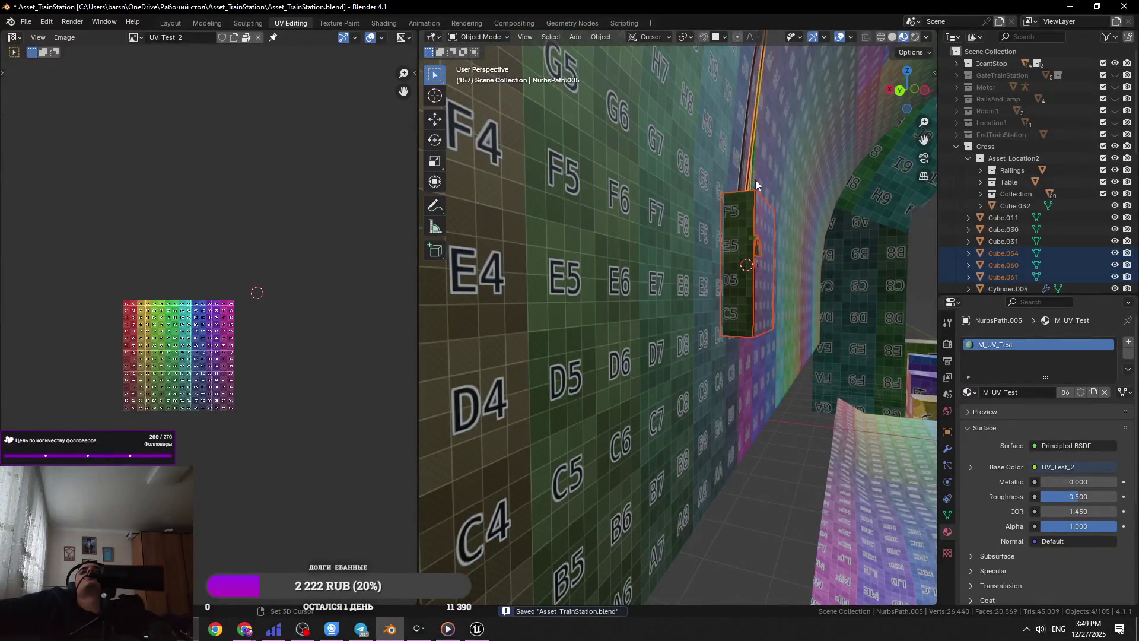
left_click(756, 180, "shift")
left_click(753, 178, "shift")
- Add the prism and inspect the combined UVs in Edit Mode, save, then return to Object Mode
key("Tab")
scroll(186, 407, "up", 3)
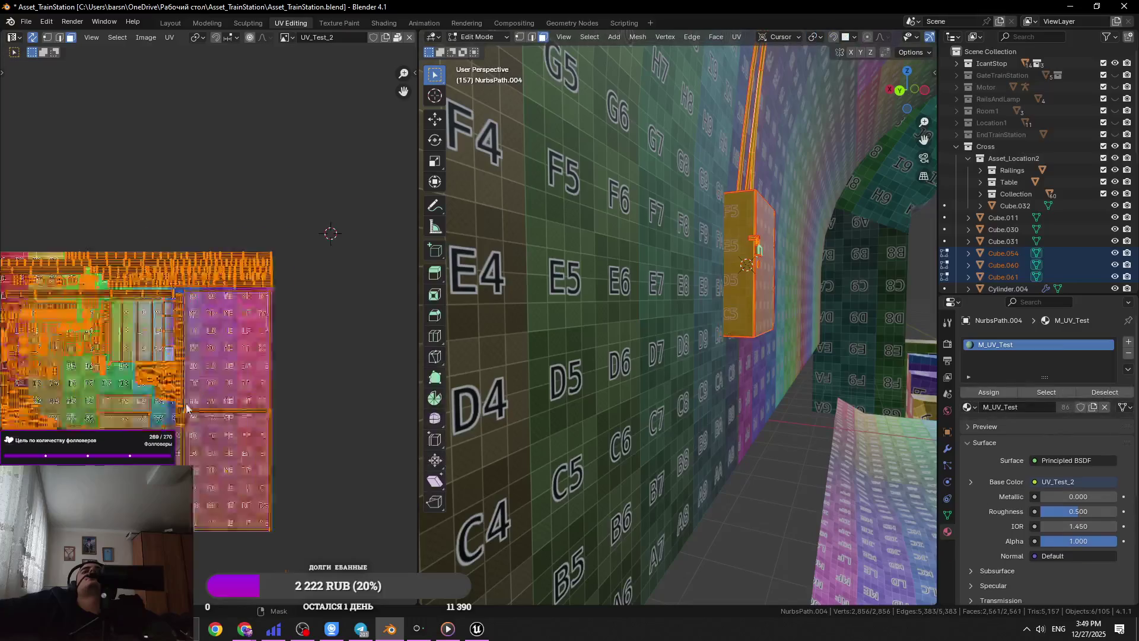
middle_click_drag(534, 415, 712, 439)
key("Tab")
left_click(744, 442, "shift")
key("Tab")
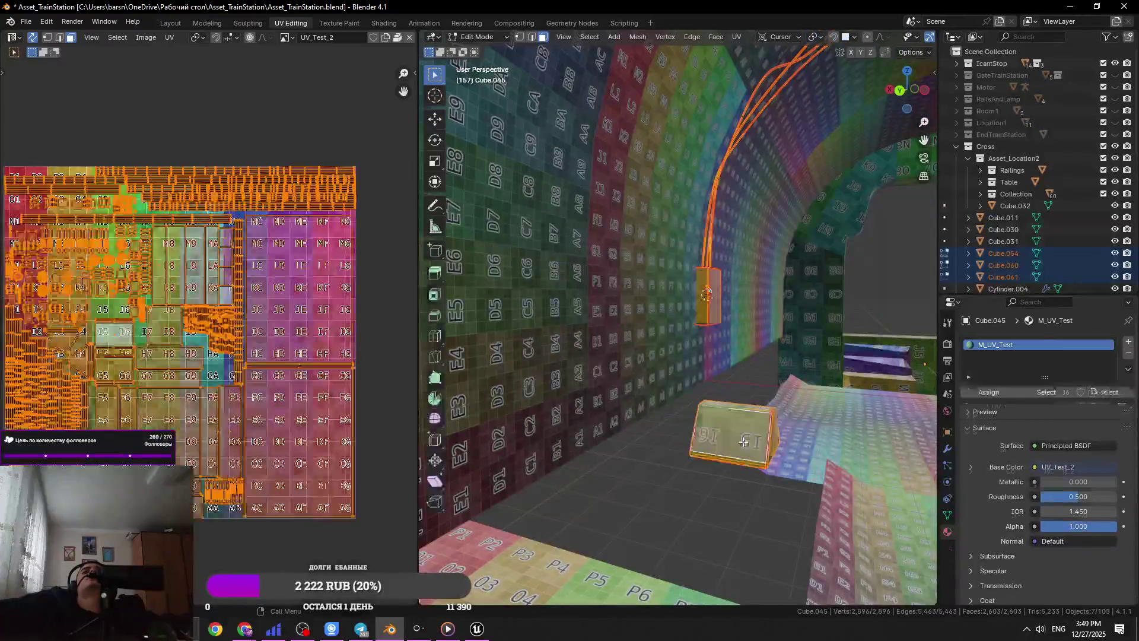
key("ctrl+s")
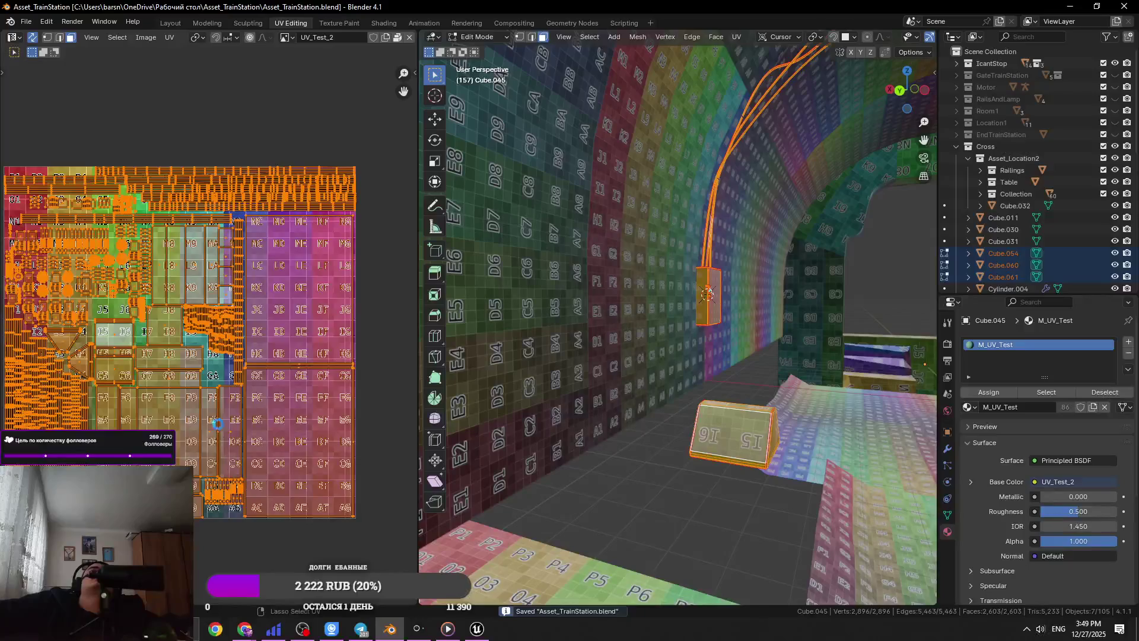
key("Tab")
- Select the hanging wall panel and frame the view on it
scroll(678, 412, "down", 3)
scroll(678, 412, "down", 3)
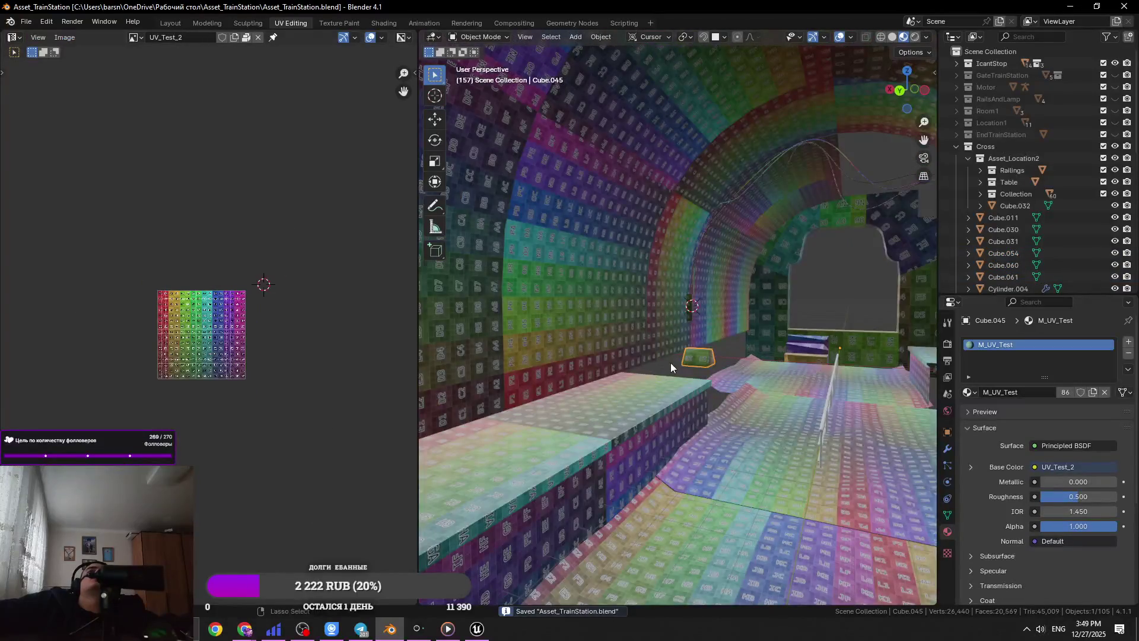
scroll(680, 317, "up", 1)
middle_click_drag(679, 313, 676, 317)
scroll(677, 314, "up", 3)
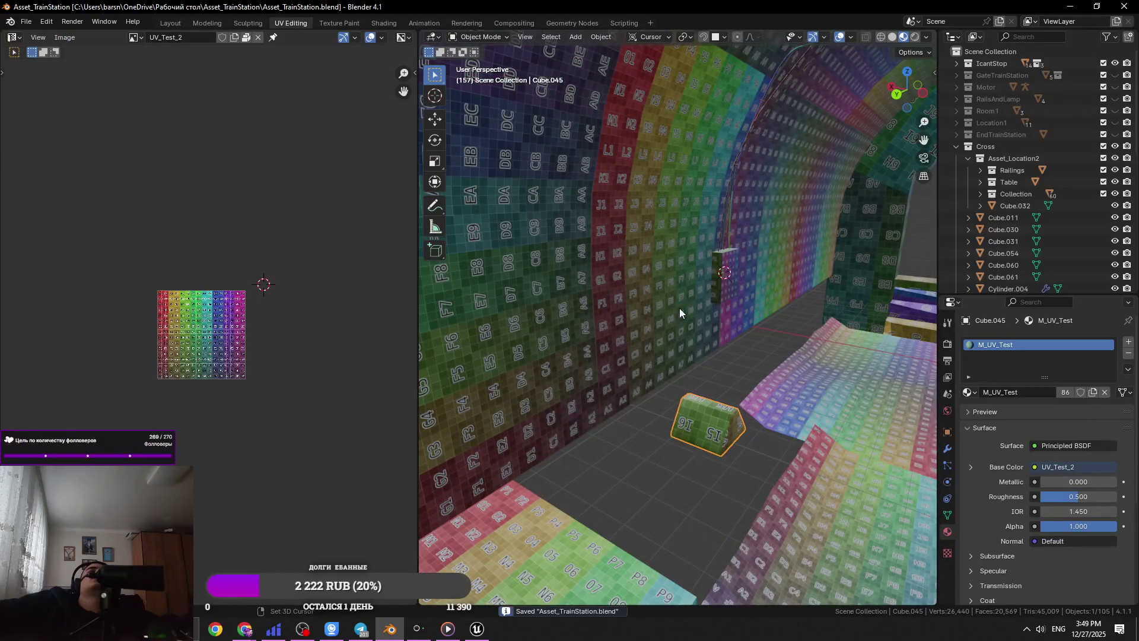
middle_click_drag(678, 309, 614, 287, "shift")
left_click(614, 287)
key("KP_Decimal")
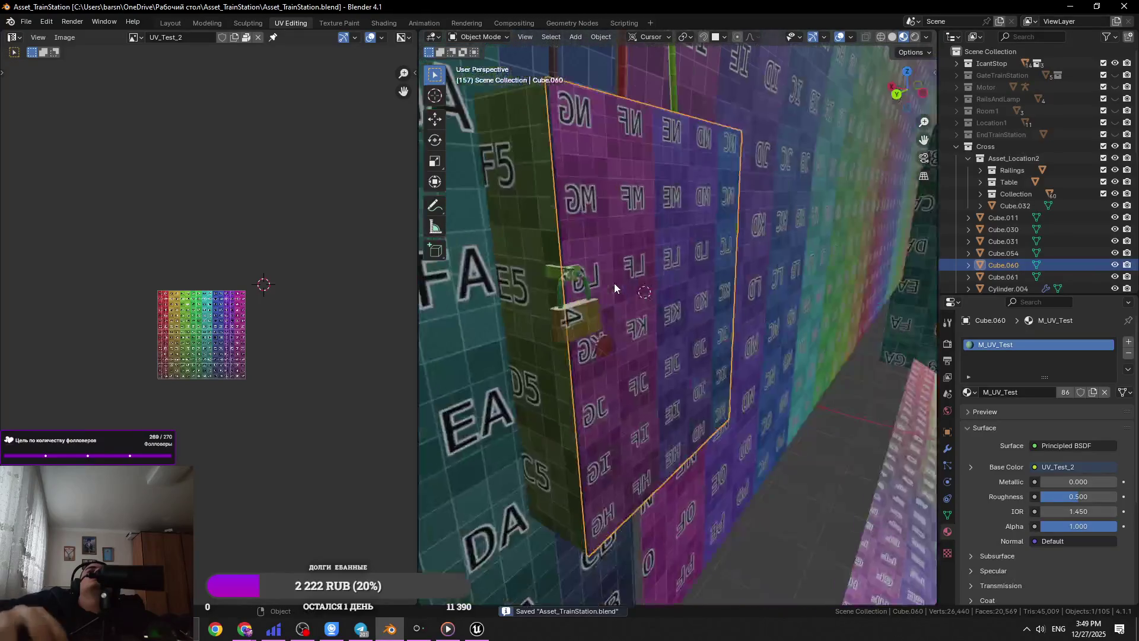
- In Edit Mode, select the padlock's box and shackle geometry, then leave Edit Mode
left_click(617, 332)
middle_click_drag(603, 314, 581, 317)
key("Tab")
left_click(577, 318)
key("ctrl+l")
key("KP_Decimal")
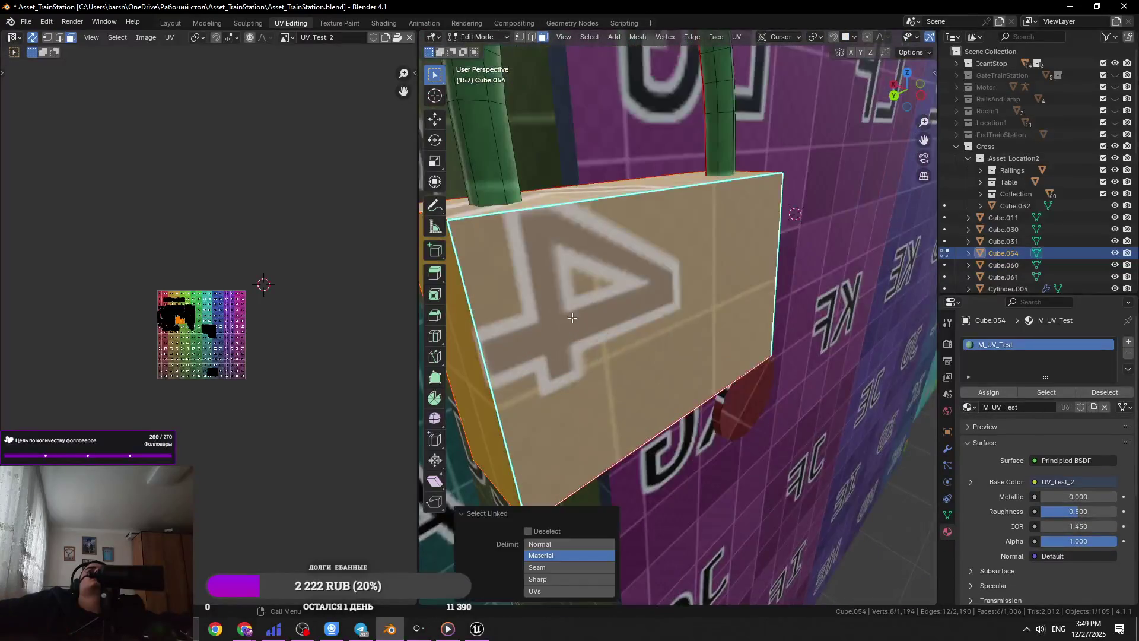
scroll(659, 277, "down", 5)
key("l")
middle_click_drag(649, 218, 677, 372)
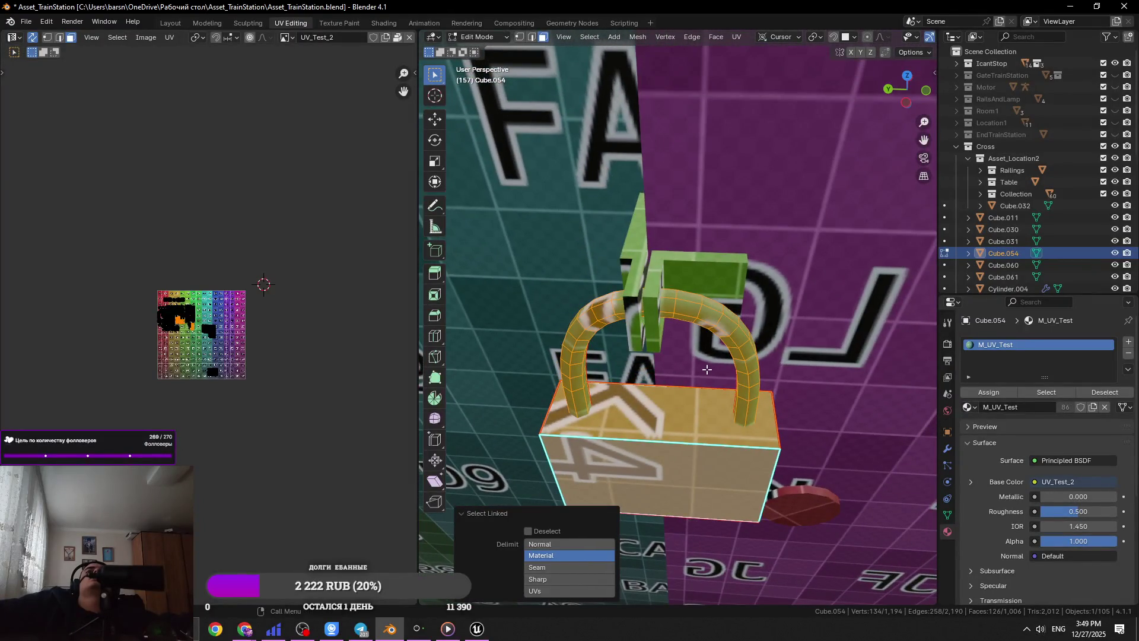
scroll(705, 369, "down", 5)
key("Tab")
- Select the whole padlock mesh, separate it into Cube.051, and return to Object Mode
left_click(696, 315)
left_click(695, 316)
key("Tab")
key("ctrl+l")
mouse_move(764, 230)
middle_mouse_down()
mouse_move(736, 285)
mouse_move(713, 246)
middle_mouse_up()
key("g")
key("Escape")
mouse_move(631, 228)
middle_mouse_down()
mouse_move(738, 280)
mouse_move(730, 291)
mouse_move(737, 284)
middle_mouse_up()
key("p")
left_click(738, 280)
key("Tab")
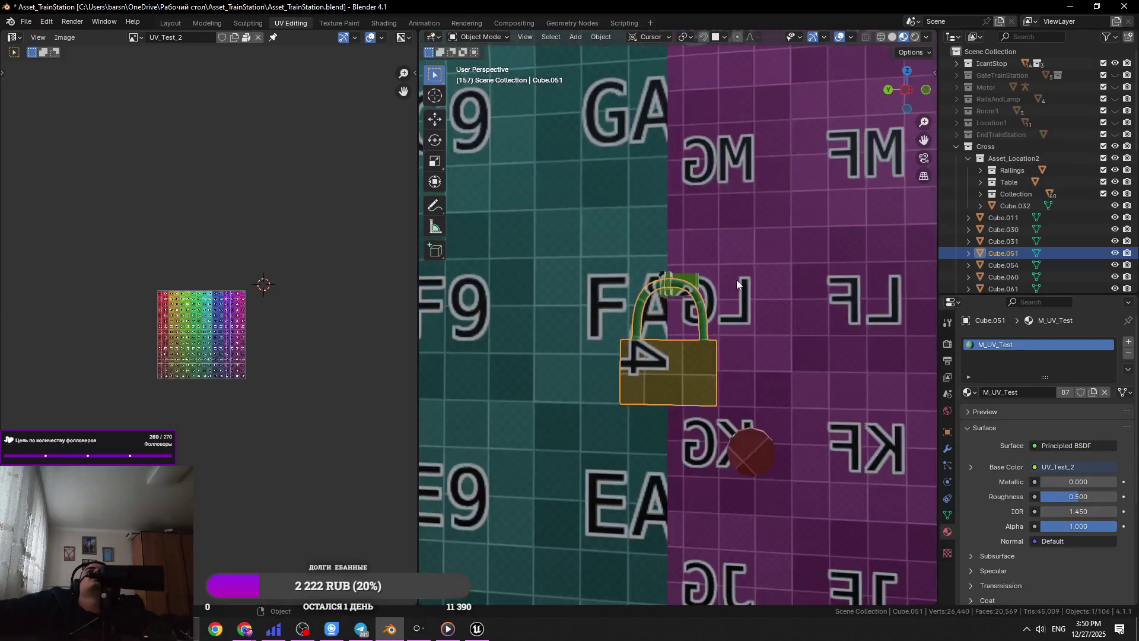
- Move wall panel Cube.060 in front of the frame
left_click(738, 284)
scroll(742, 299, "down", 3)
key("g")
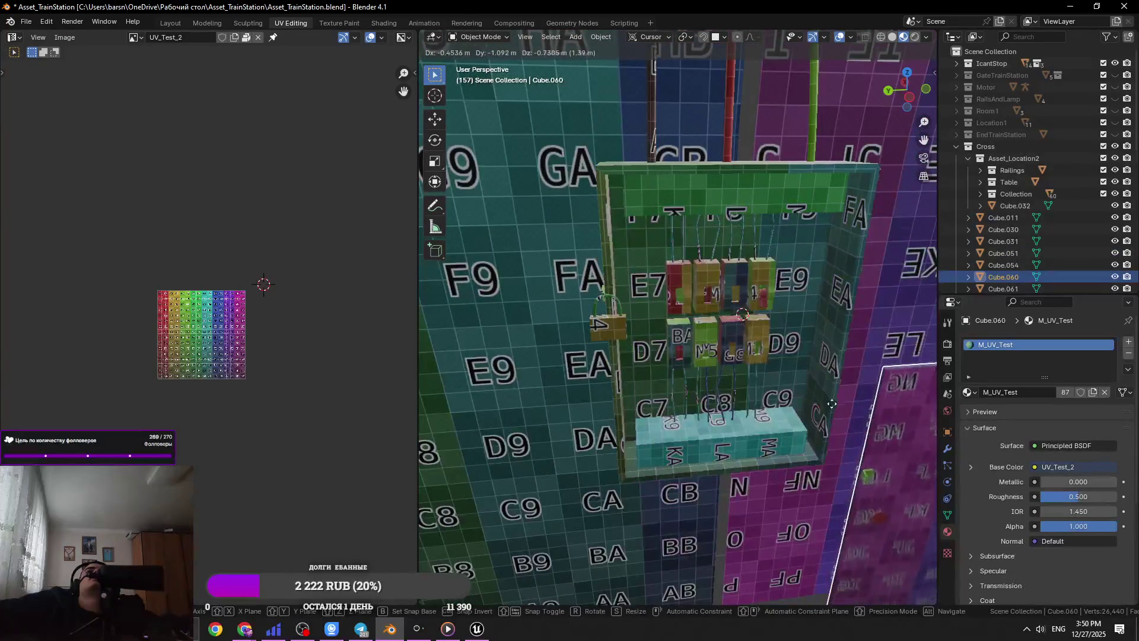
left_click(644, 305)
- Reposition the padlock next to the wall panel
left_click(647, 308, "shift")
left_click(646, 308, "shift")
middle_click_drag(646, 308, 665, 311)
scroll(585, 336, "up", 3)
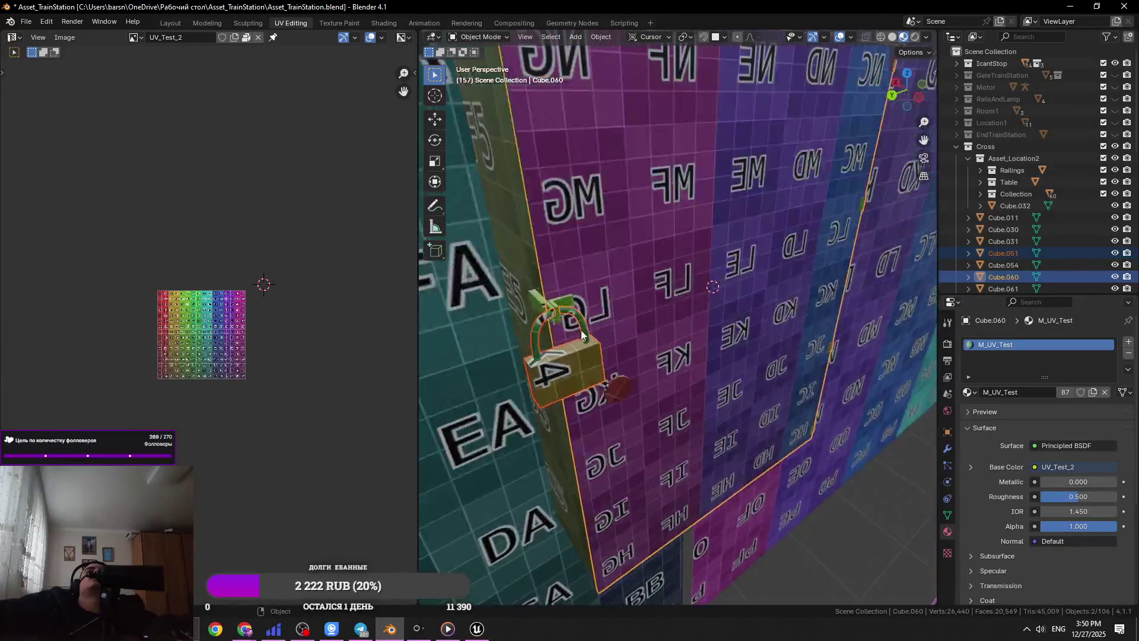
left_click(585, 335)
key("g")
scroll(600, 325, "down", 3)
left_click(685, 353)
- Join the padlock into the wall panel, then hide the panel
left_click(699, 301)
scroll(667, 333, "up", 3)
left_click(636, 334)
left_click(649, 308, "shift")
key("ctrl+j")
key("Tab")
key("Tab")
key("Tab")
key("h")
- Join the relay objects into the electrical box
mouse_move(859, 324)
middle_mouse_down()
mouse_move(805, 320)
mouse_move(771, 335)
mouse_move(743, 286)
middle_mouse_up()
left_click(739, 320)
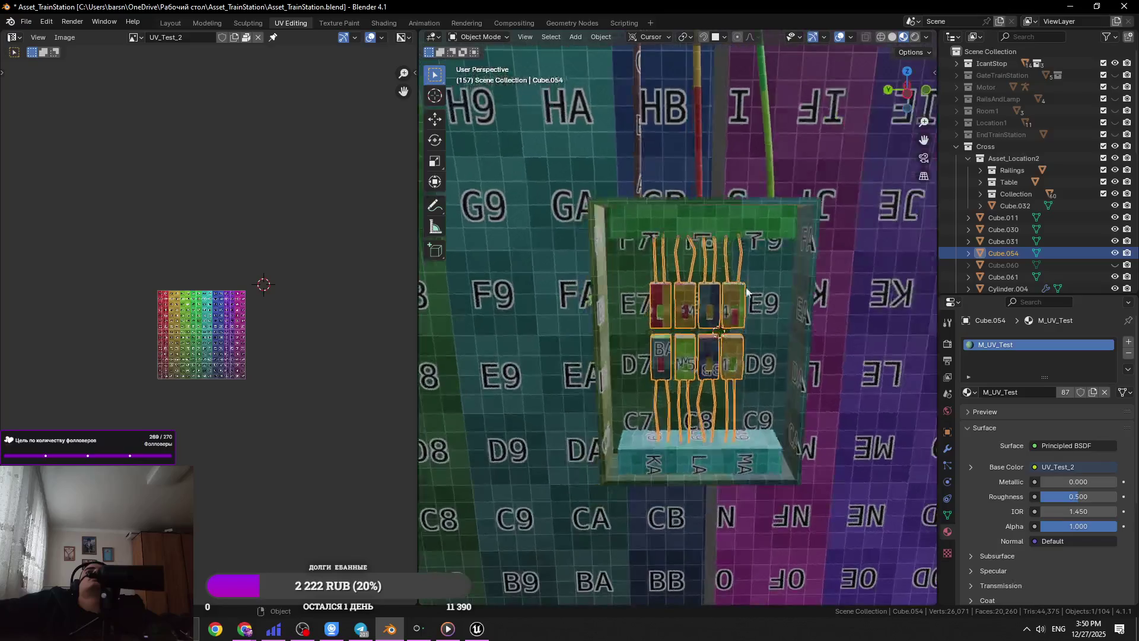
key("Tab")
key("Tab")
left_click(800, 307, "shift")
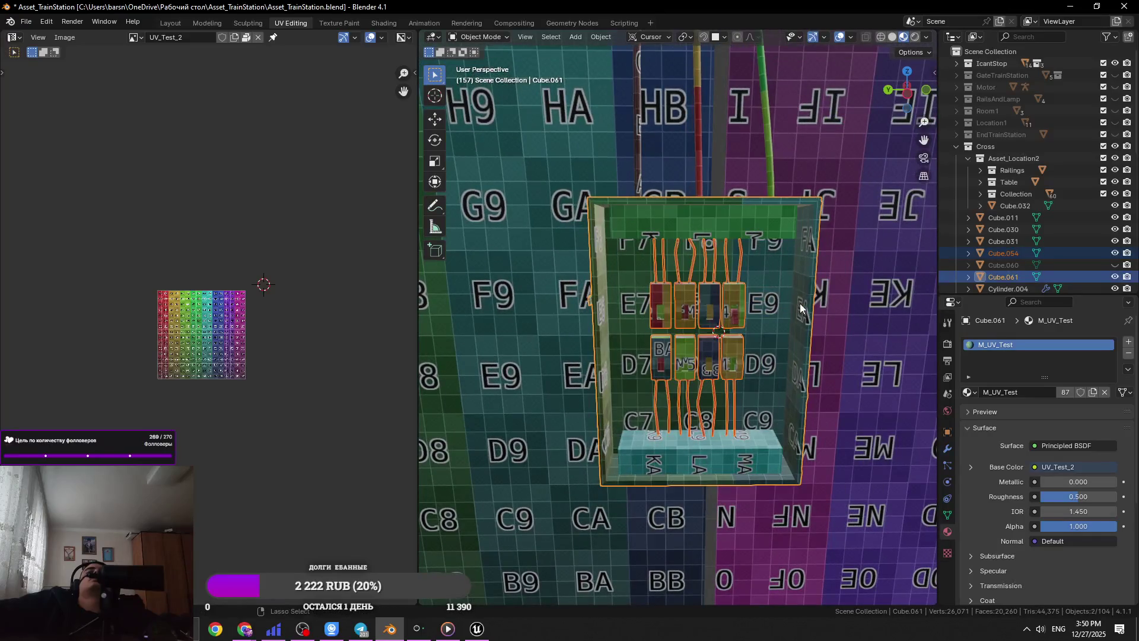
key("ctrl+j")
key("Tab")
key("Tab")
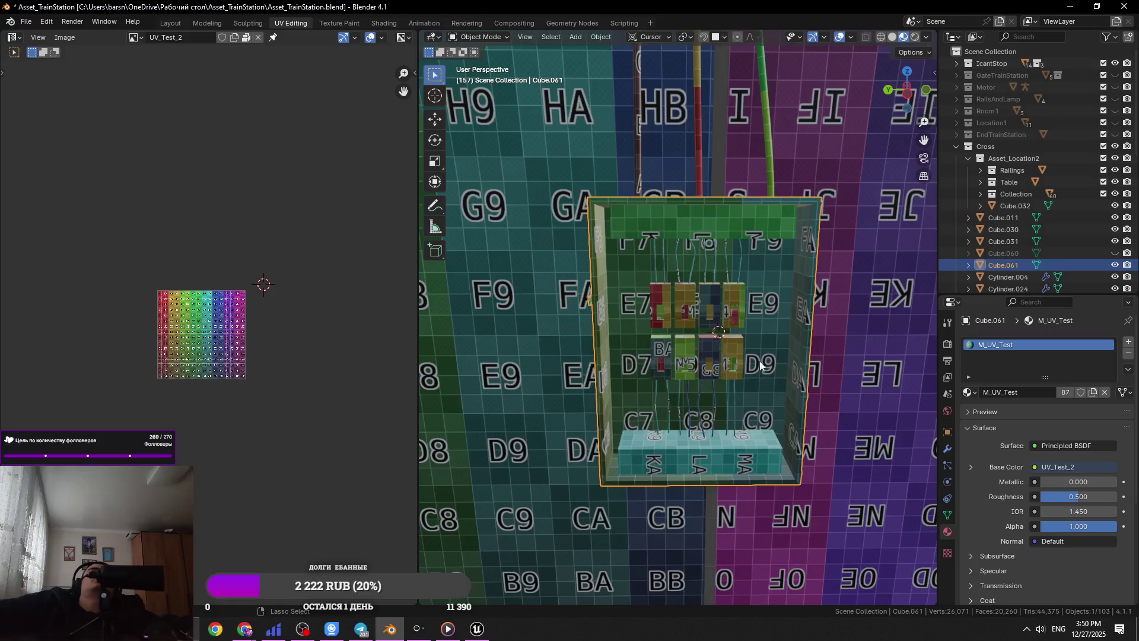
- Save the scene, delete and restore the box, and unhide the wall panel
key("ctrl+s")
key("Delete")
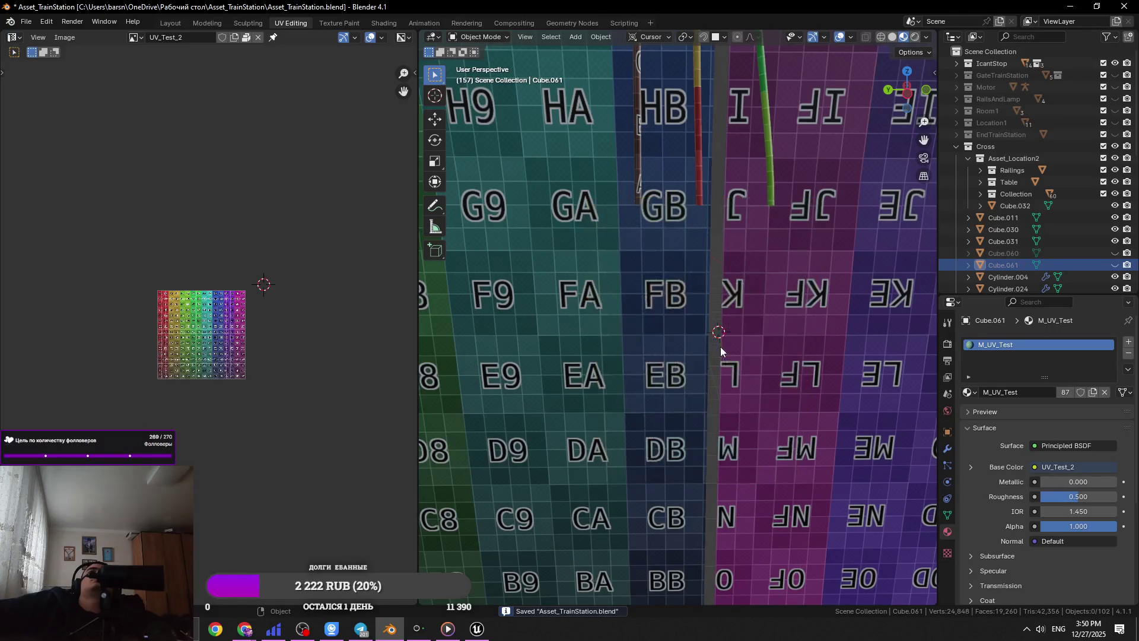
key("ctrl+z")
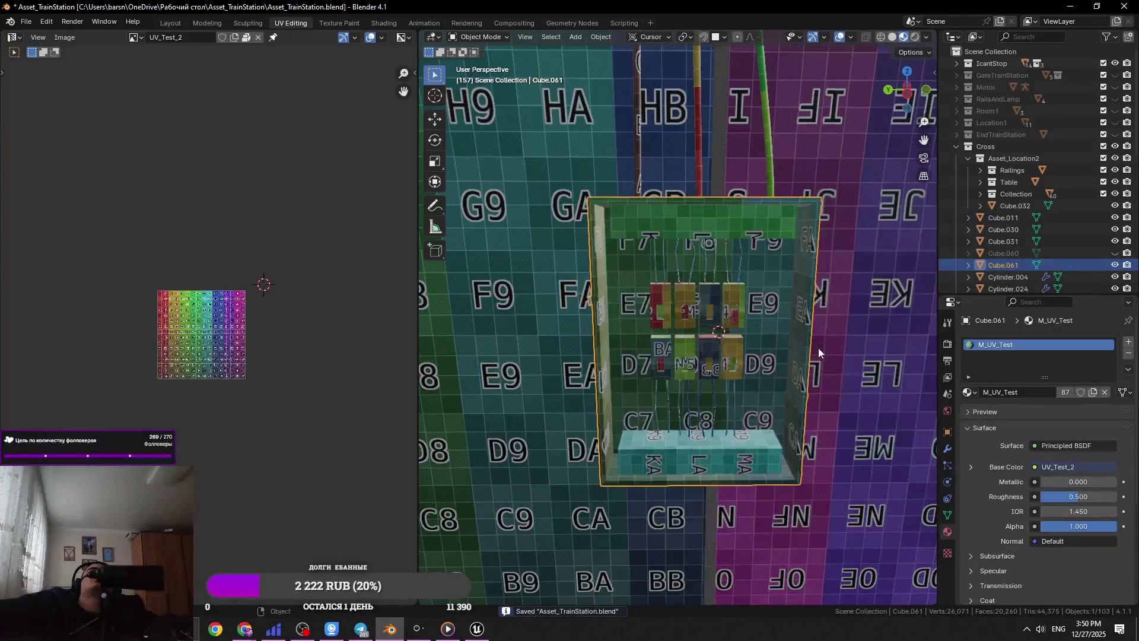
key("alt+h")
key("h")
key("alt+h")
- Check a face of the wall panel in edit mode and save
mouse_move(784, 348)
middle_mouse_down()
mouse_move(820, 371)
mouse_move(856, 364)
mouse_move(806, 398)
mouse_move(721, 389)
mouse_move(653, 439)
mouse_move(603, 455)
mouse_move(561, 387)
mouse_move(777, 392)
mouse_move(653, 444)
middle_mouse_up()
key("Tab")
left_click(628, 380)
key("Tab")
key("Tab")
key("Tab")
key("ctrl+s")
- Undo recent steps, including a trial resize of the electrical box
key("ctrl+z")
key("ctrl+z")
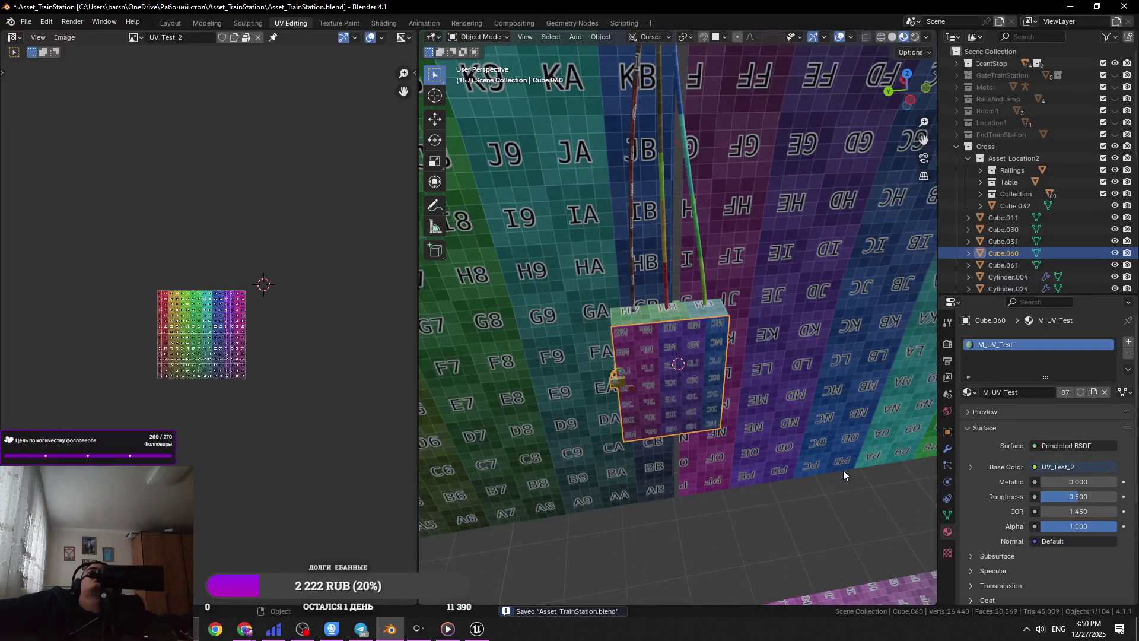
left_click(842, 470)
key("ctrl+z")
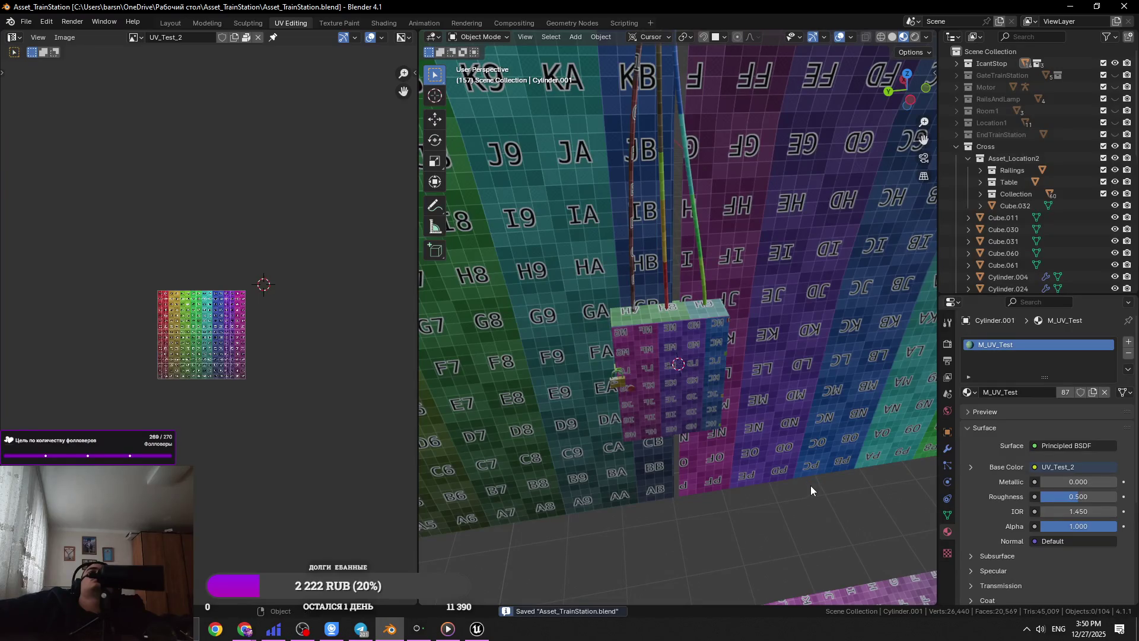
left_click(697, 358)
key("s")
left_click(744, 370)
key("ctrl+z")
mouse_move(745, 362)
middle_mouse_down()
mouse_move(825, 401)
mouse_move(820, 411)
mouse_move(652, 384)
middle_mouse_up()
key("ctrl+z")
- Undo the edits to the green tunnel wall and save the scene
key("ctrl+z")
key("ctrl+z")
key("ctrl+z")
left_click(635, 377)
key("ctrl+z")
key("ctrl+z")
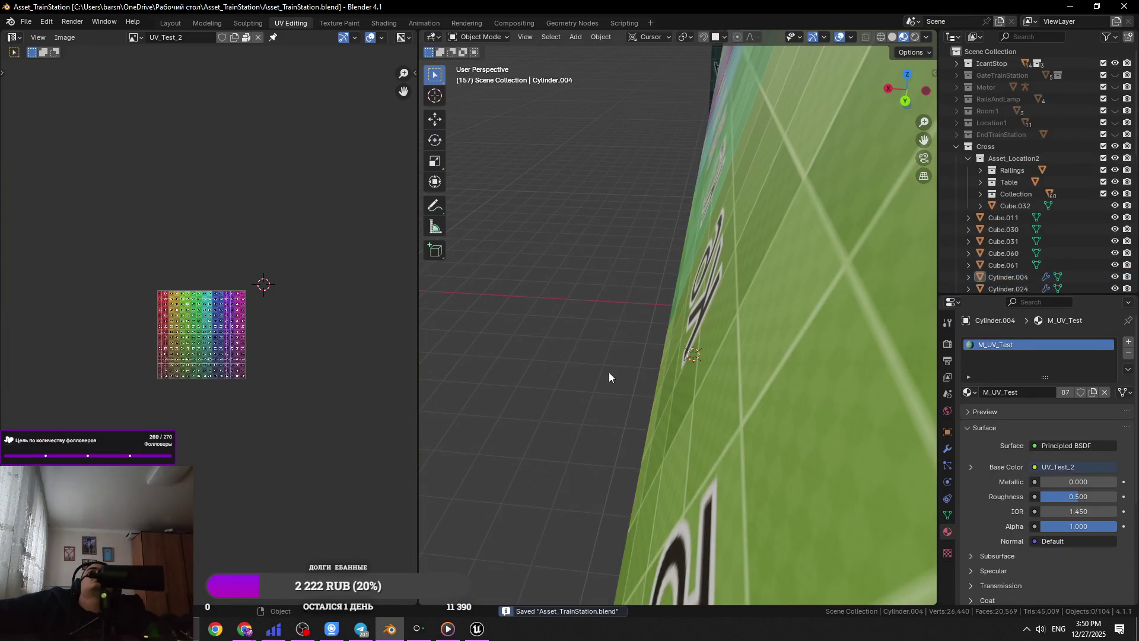
key("ctrl+z")
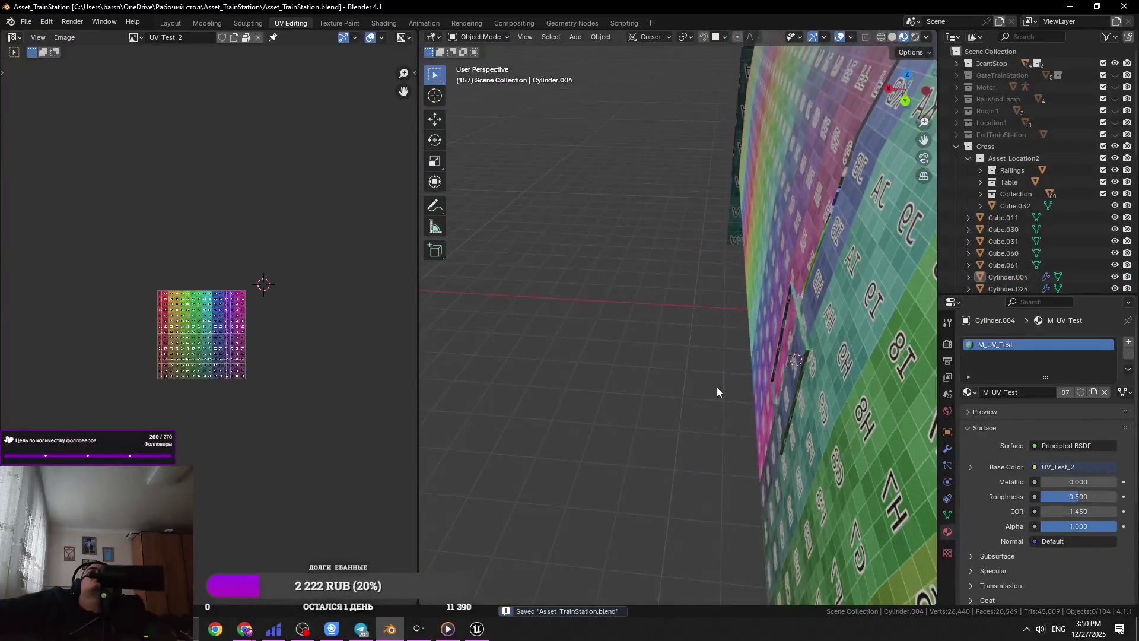
key("ctrl+z")
key("ctrl+z")
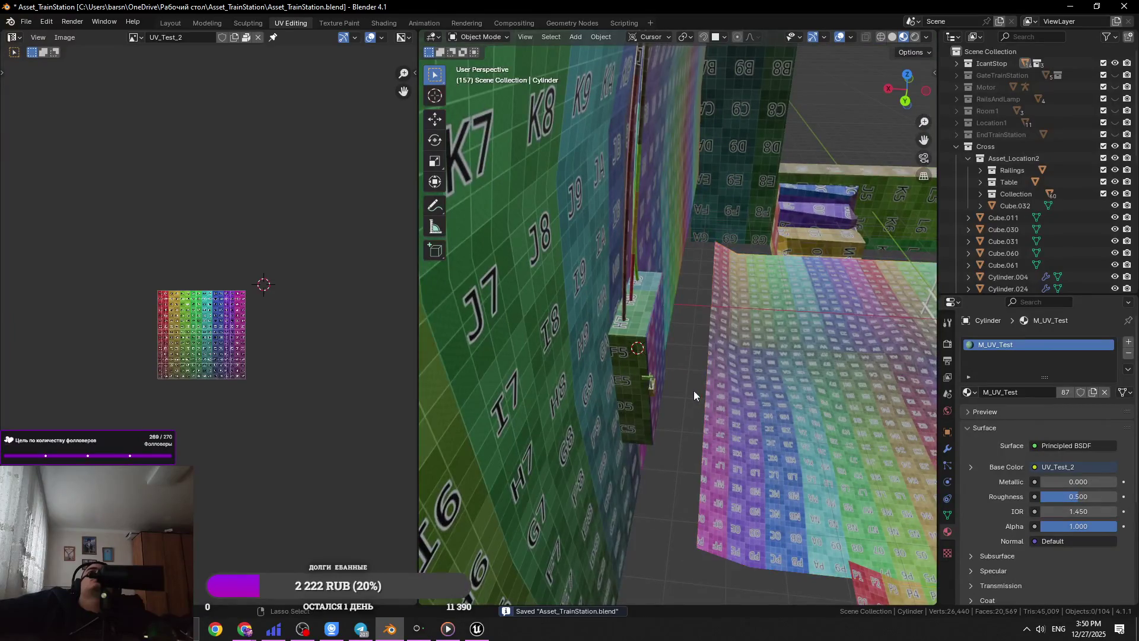
key("ctrl+z")
scroll(701, 409, "down", 2, "ctrl")
scroll(699, 421, "down", 2, "ctrl")
key("ctrl+s")
- Check the browser, then reselect the electrical box and the tunnel wall
key("alt+Tab")
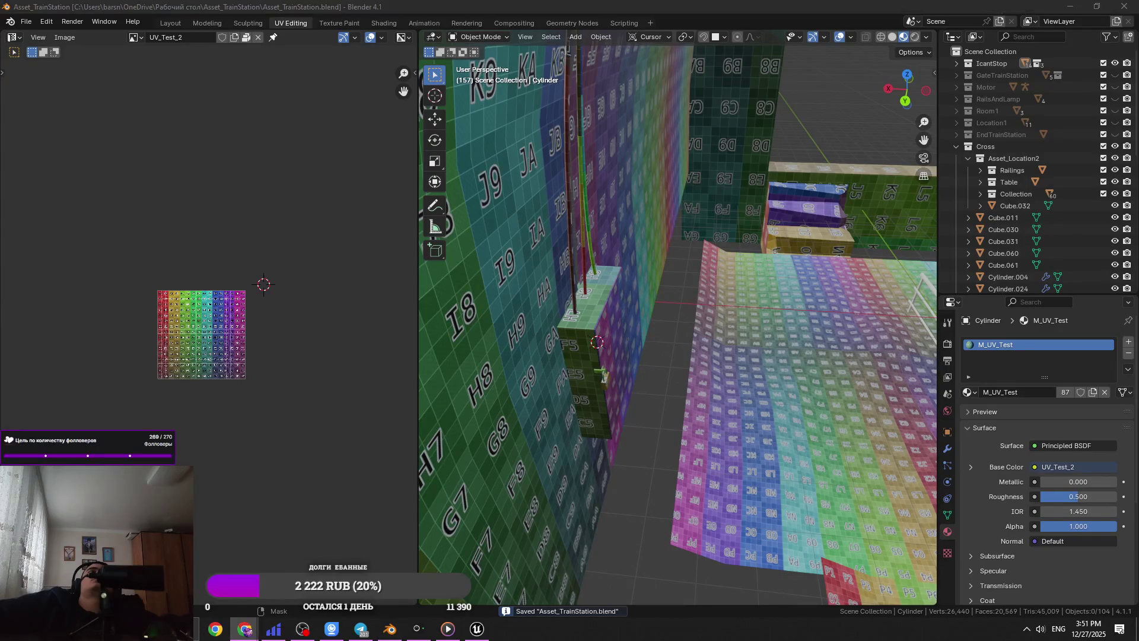
key("alt+Tab")
left_click(622, 360)
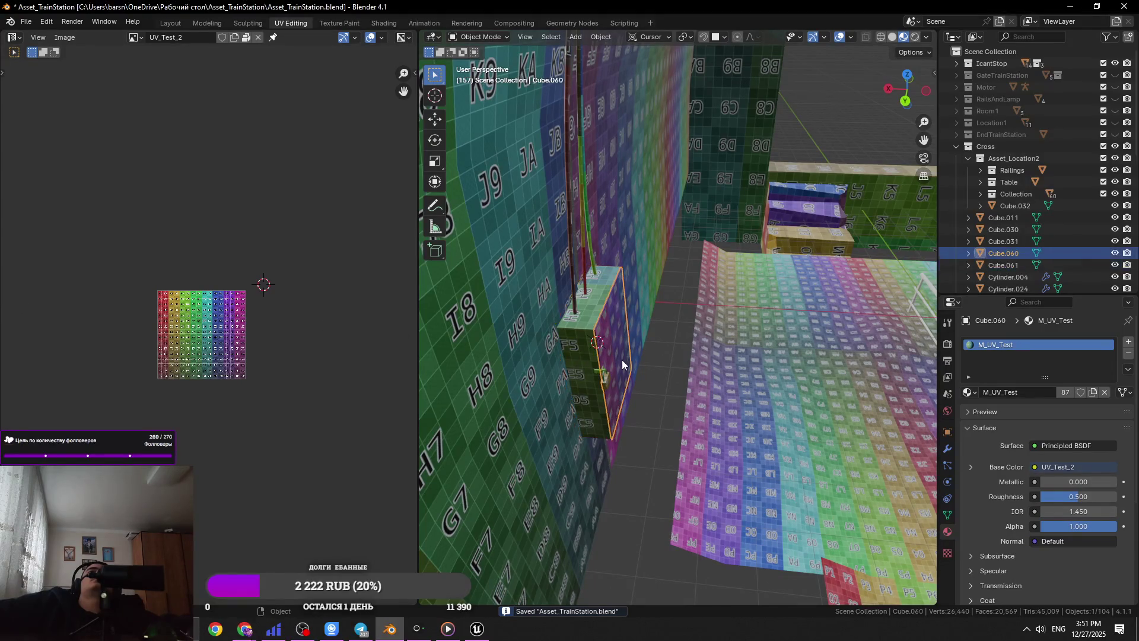
left_click(660, 372)
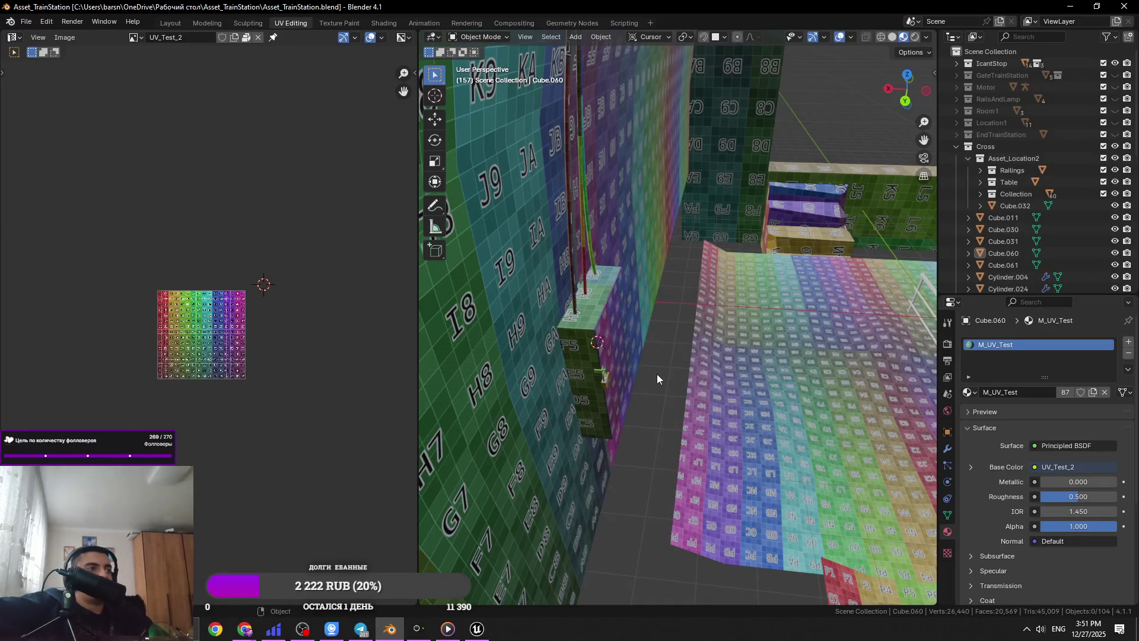
left_click(606, 354)
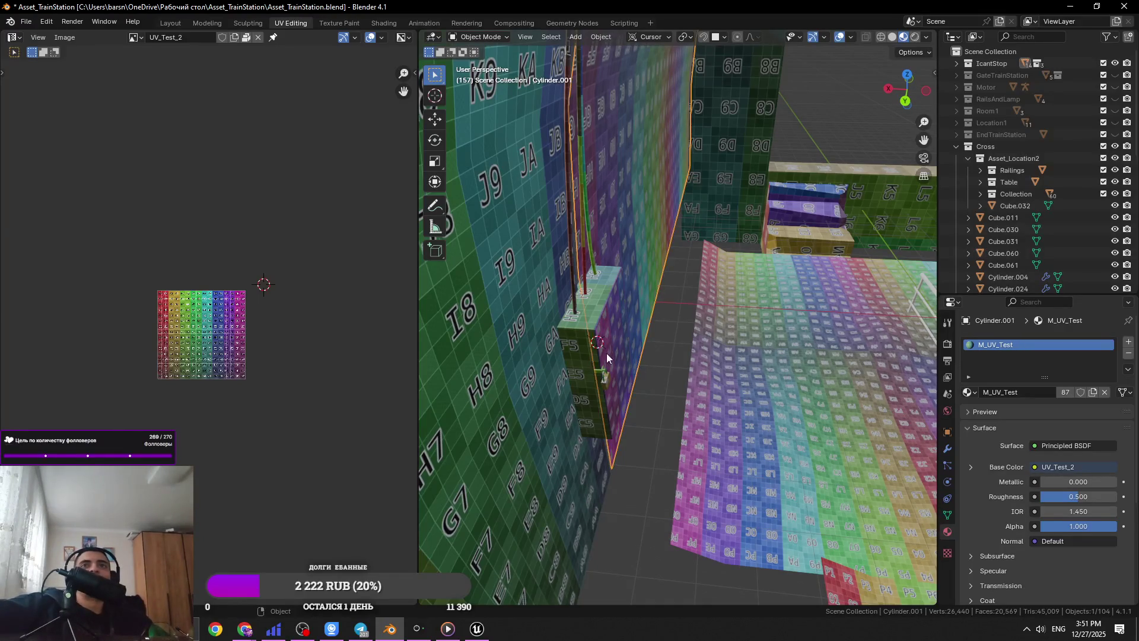
- Select the electrical box, frame it in the view and save
left_click(606, 353)
key("KP_Decimal")
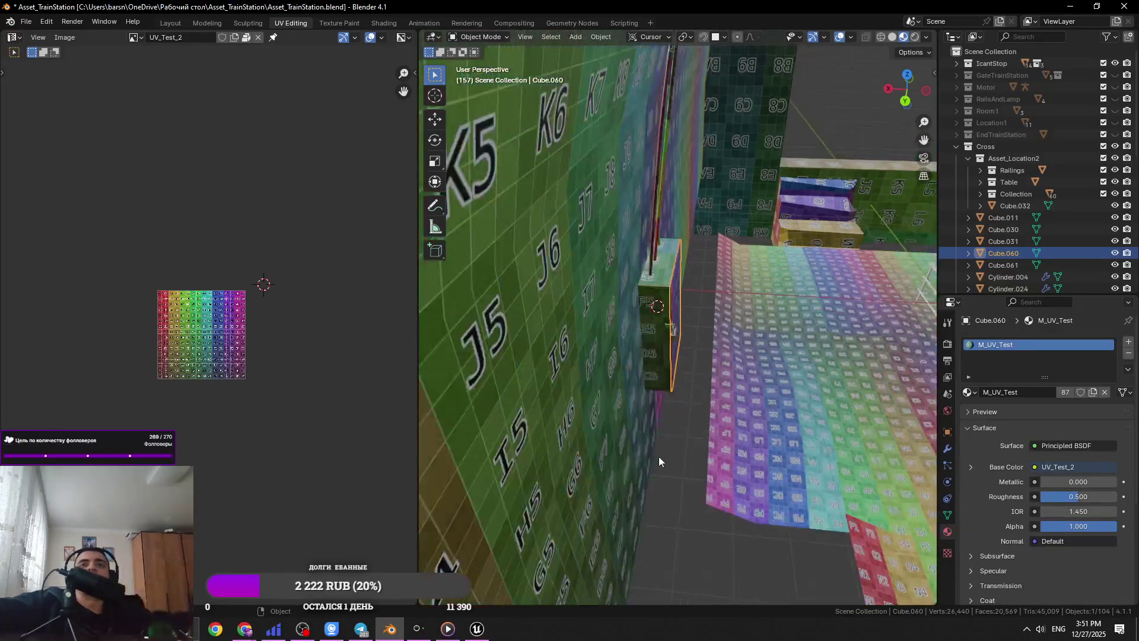
scroll(659, 461, "up", 5)
key("ctrl+s")
mouse_move(561, 397)
middle_mouse_down()
mouse_move(692, 252)
mouse_move(490, 328)
mouse_move(715, 287)
mouse_move(688, 271)
middle_mouse_up()
left_click(651, 272)
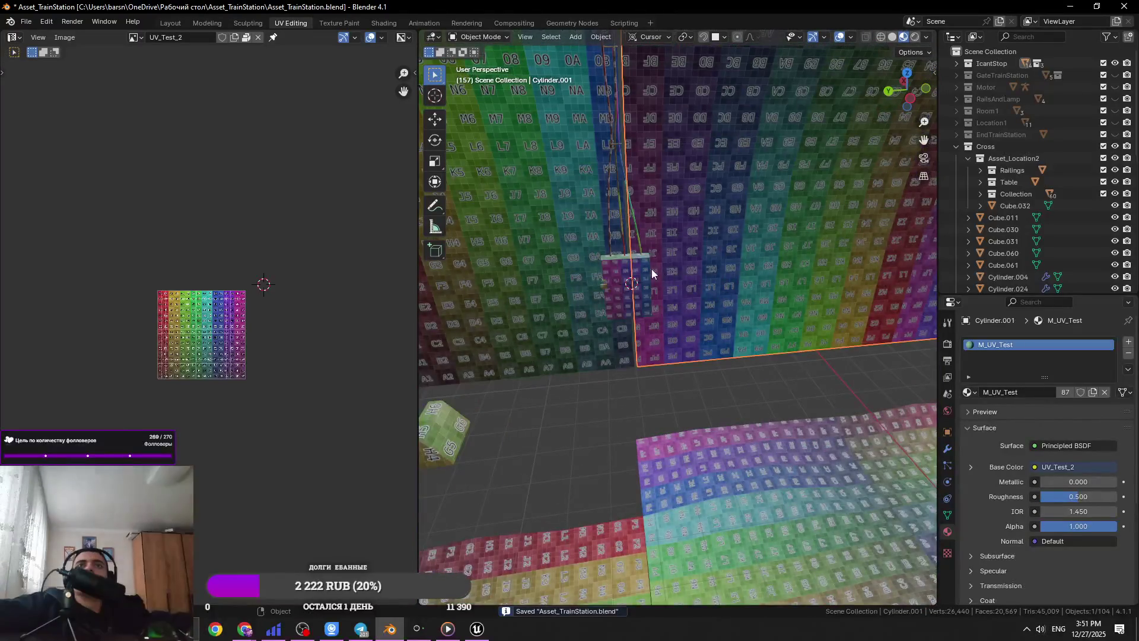
left_click(652, 272)
key("ctrl+s")
key("KP_Decimal")
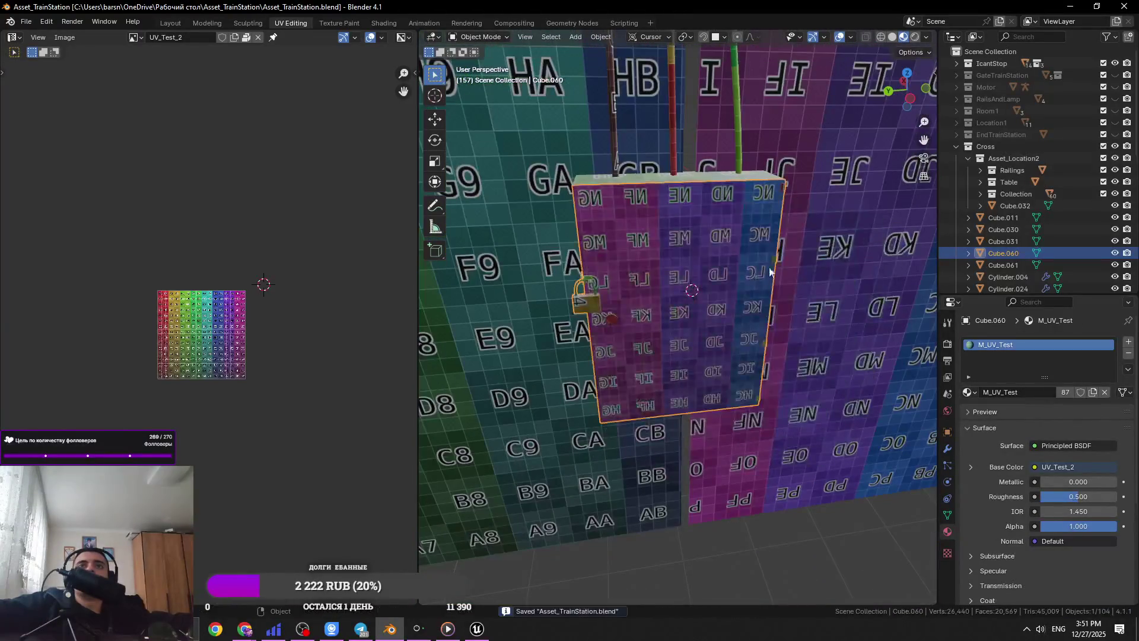
- Add the red and green wires and the green wedge to the box selection
left_click(671, 172, "shift")
left_click(738, 167, "shift")
left_click(722, 212, "shift")
scroll(635, 423, "down", 5)
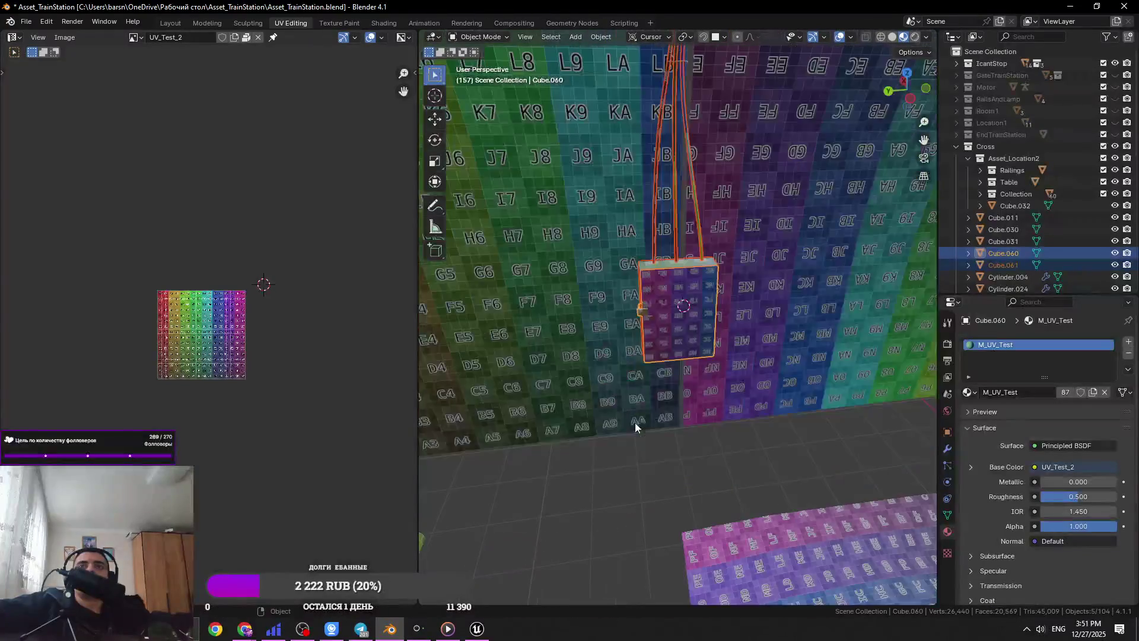
middle_click_drag(635, 422, 650, 442, "shift")
left_click(610, 461, "shift")
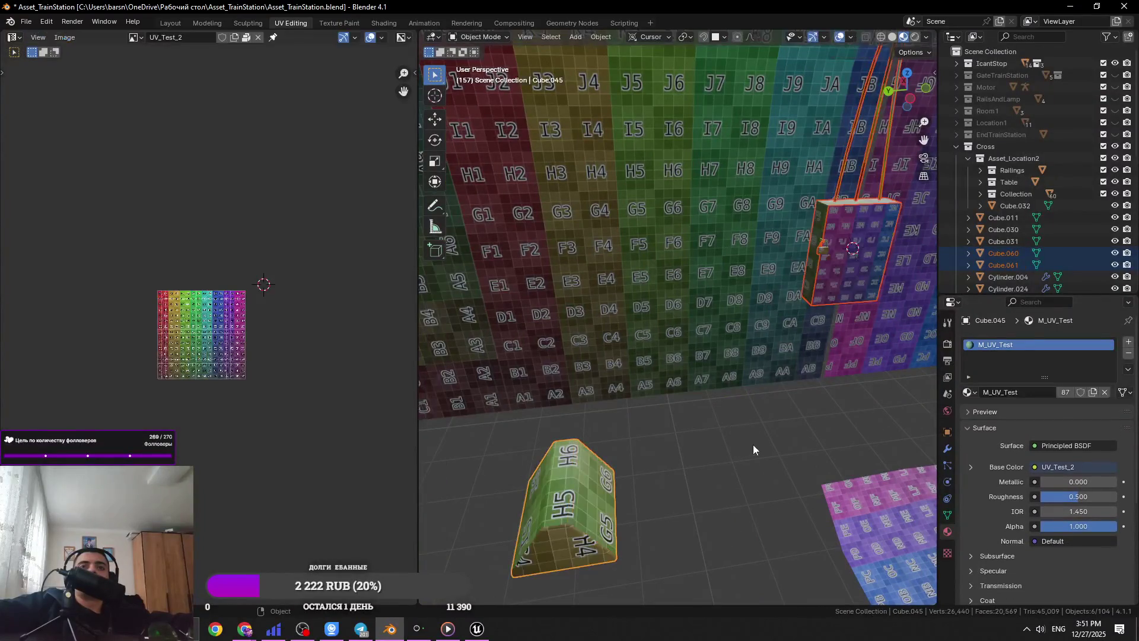
scroll(752, 447, "down", 3)
- Look at the Fab listing in the browser, then open Blender's File menu
key("alt+Tab")
left_click(597, 279)
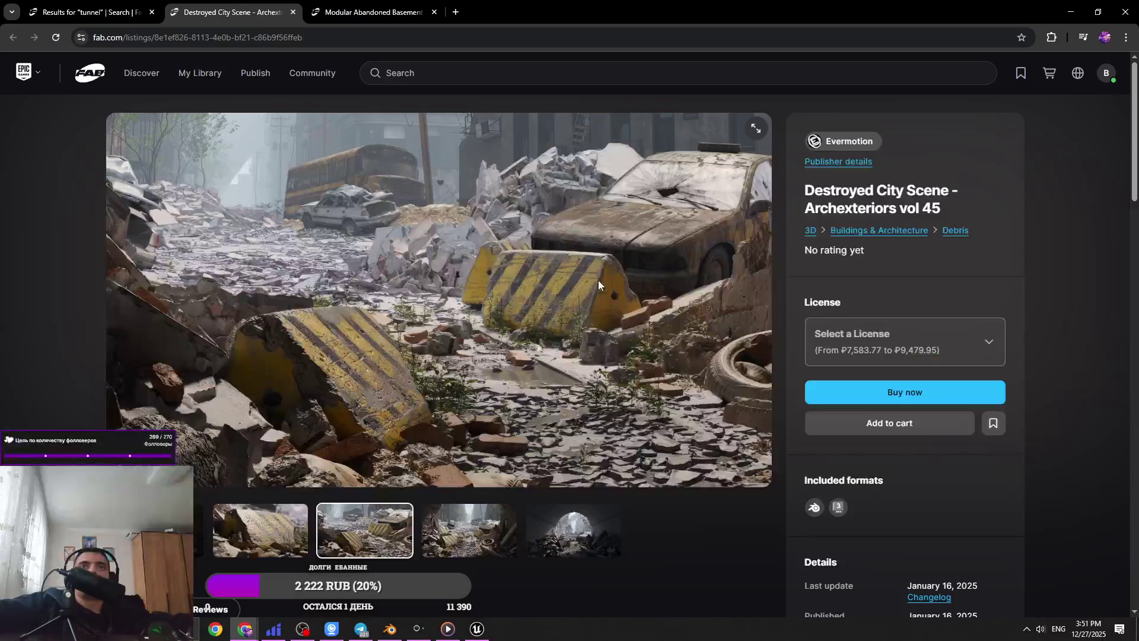
key("alt+Tab")
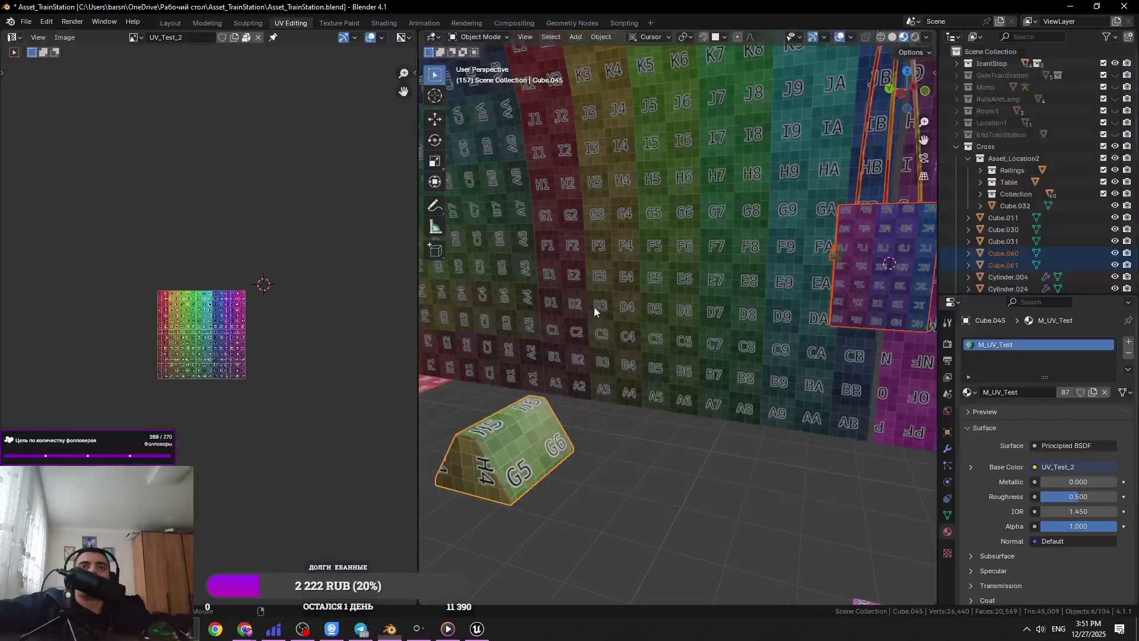
left_click(24, 22)
- Choose FBX export and create a new folder in Desktop/TrainStation_Location2
mouse_move(80, 198)
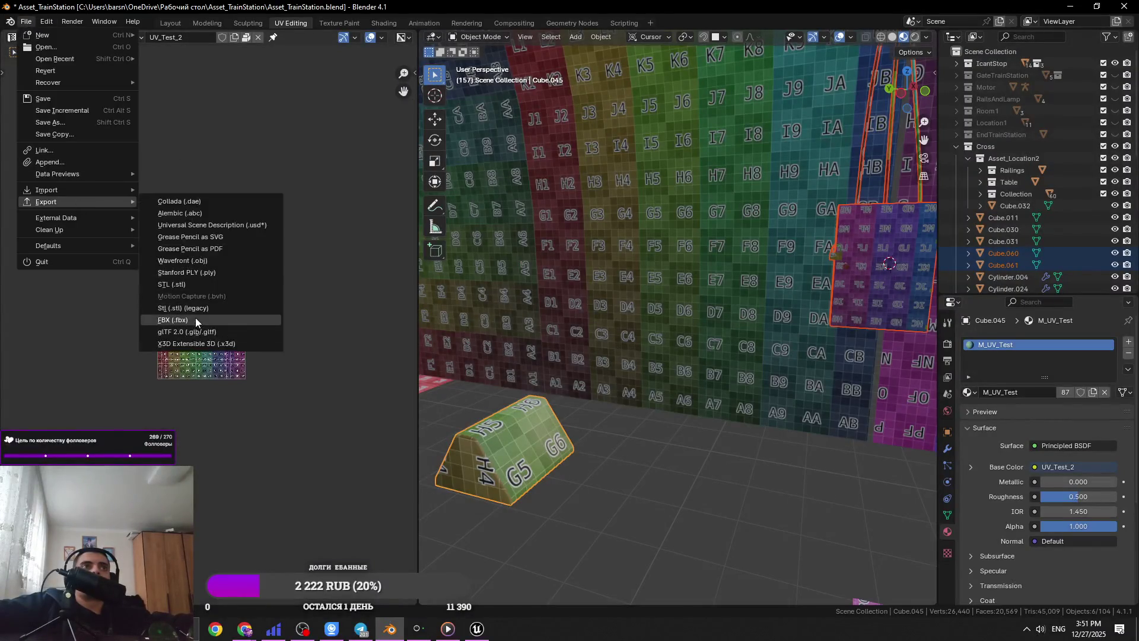
left_click(196, 335)
left_click(345, 215)
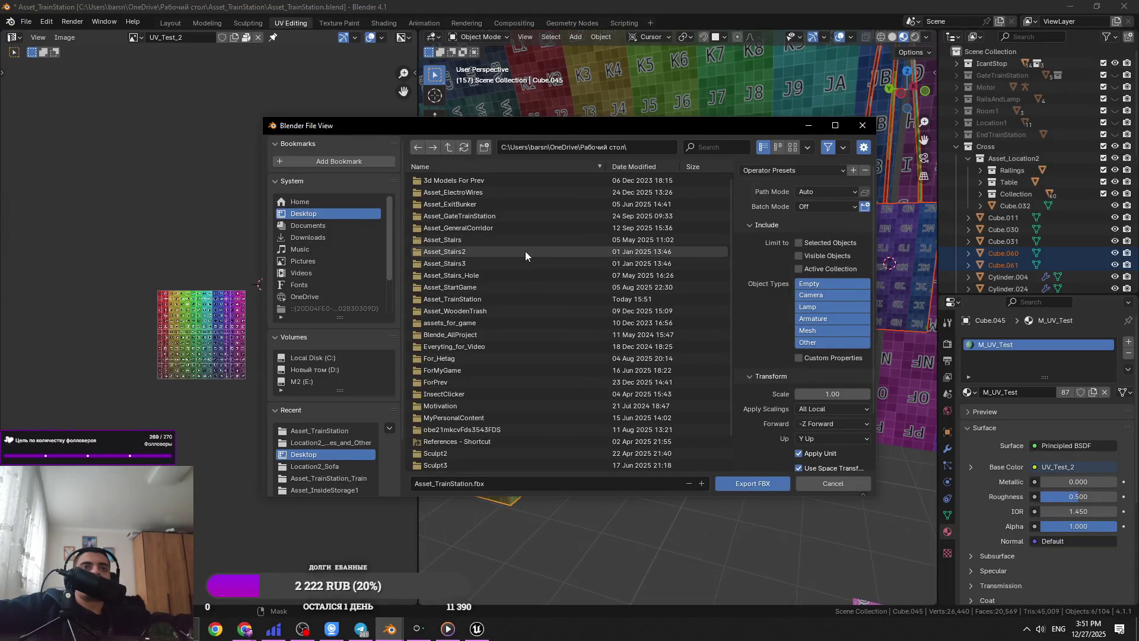
scroll(543, 373, "down", 2)
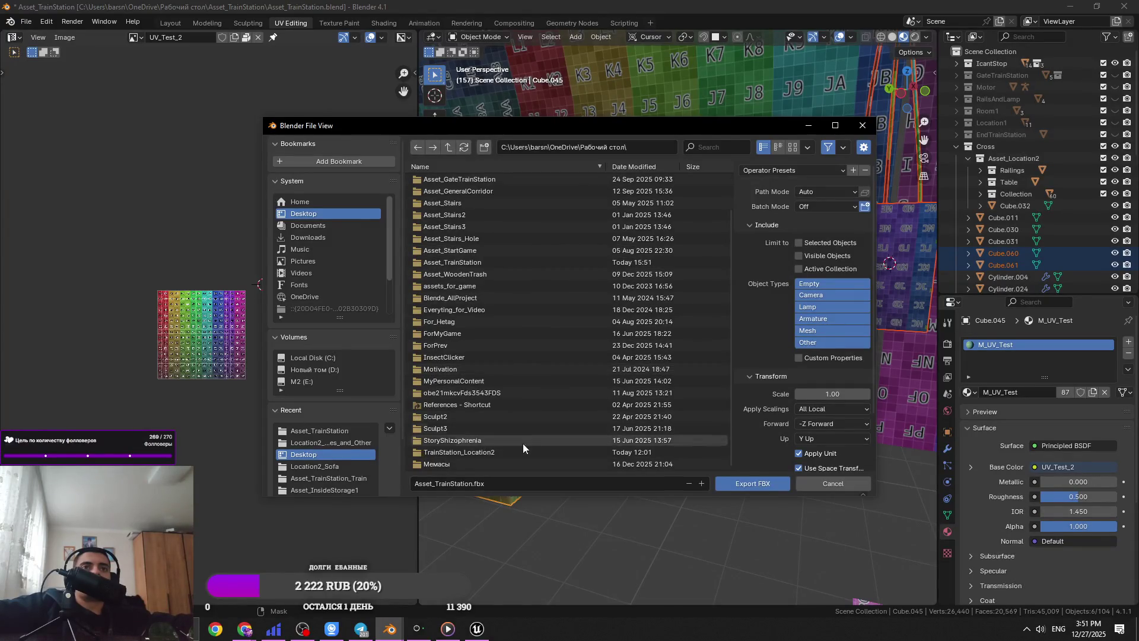
double_click(525, 452)
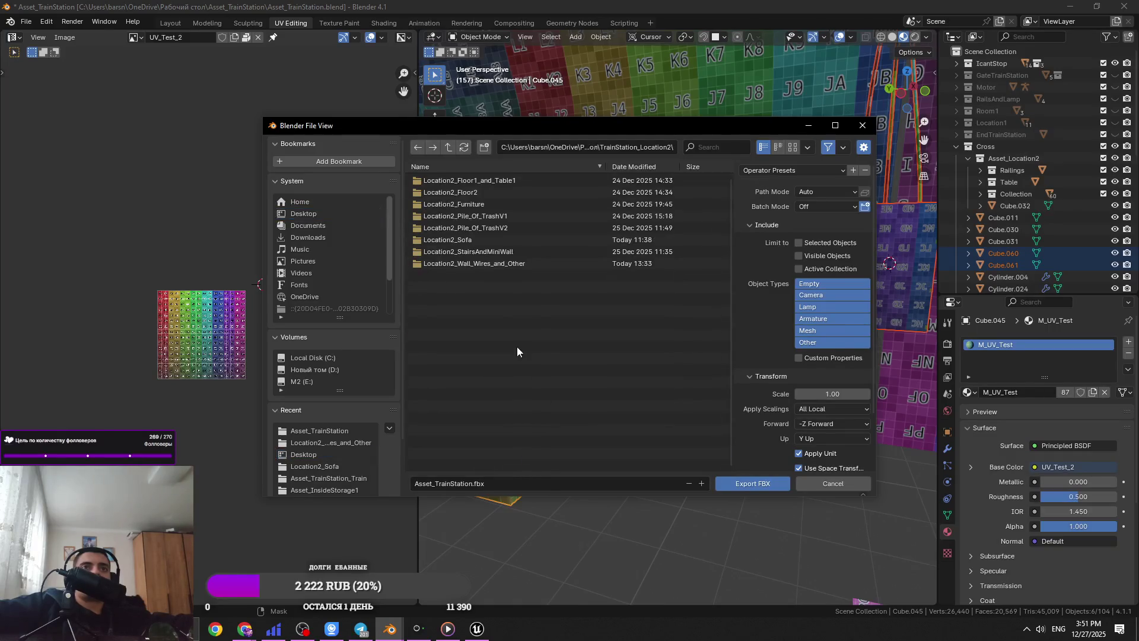
right_click(521, 446)
left_click(504, 428)
- Name the new folder Location2_ElectroAndWires and open it
type("Location2_")
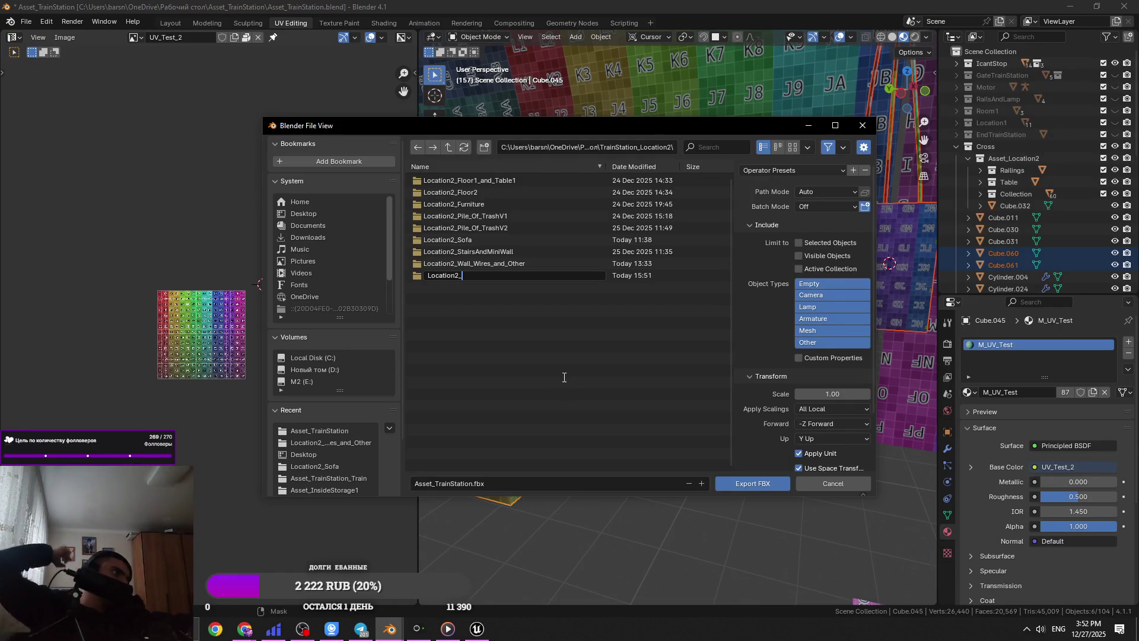
type("Wires")
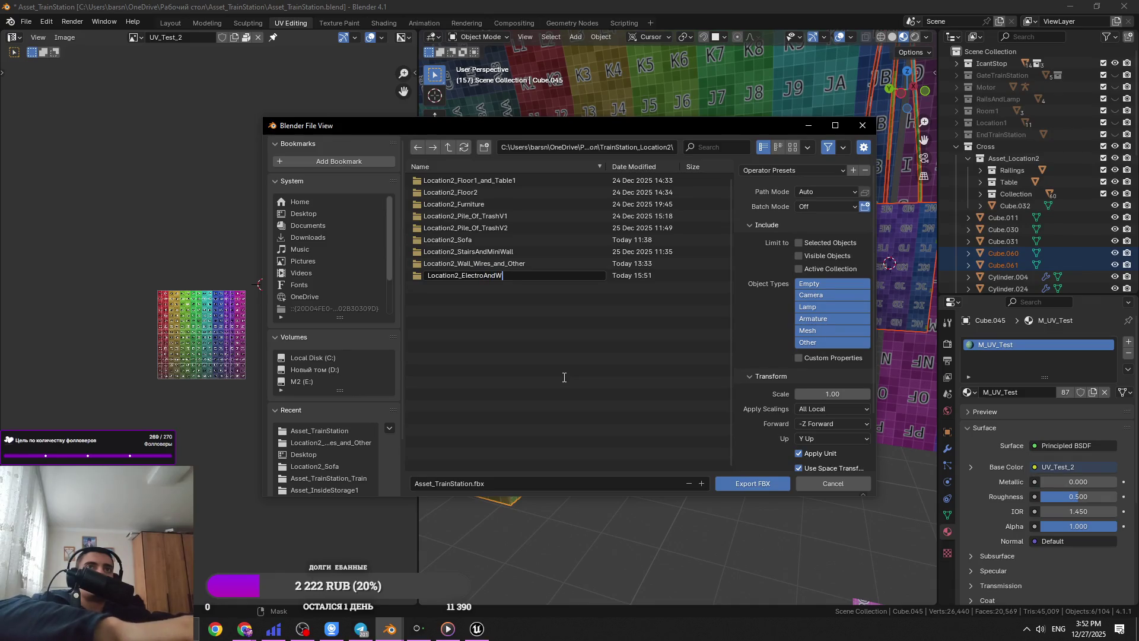
key("Return")
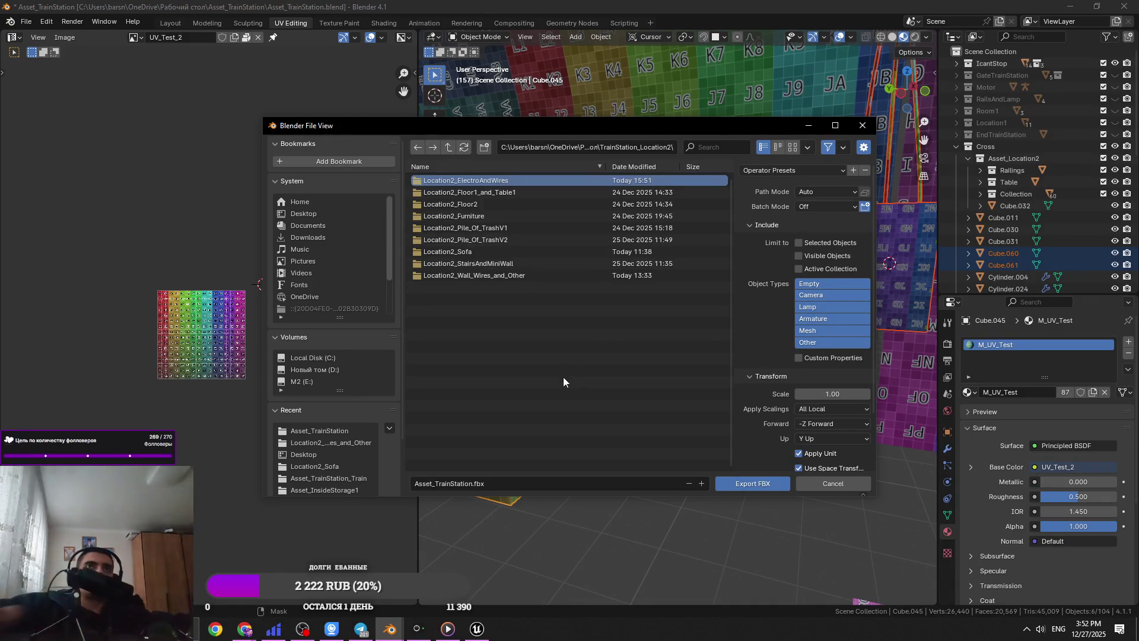
double_click(629, 183)
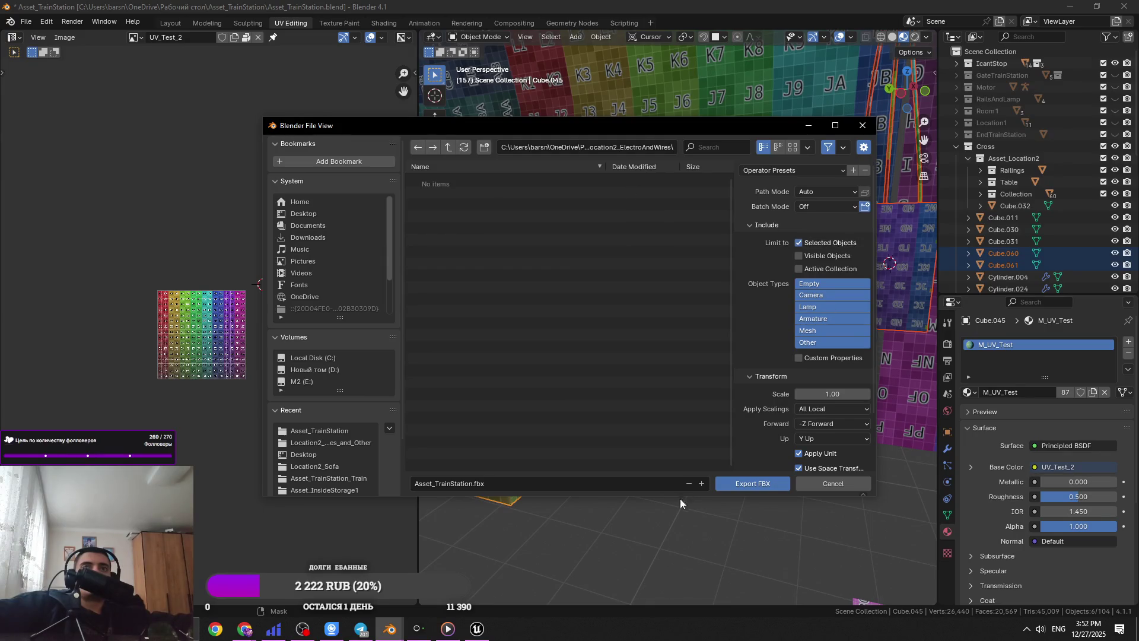
- Export the selected objects as Location2_ElectroAndWires.fbx
left_click(656, 487)
left_click(656, 150)
left_click(669, 150)
left_click_drag(670, 149, 584, 150)
key("ctrl+c")
left_click(481, 485)
key("ctrl+v")
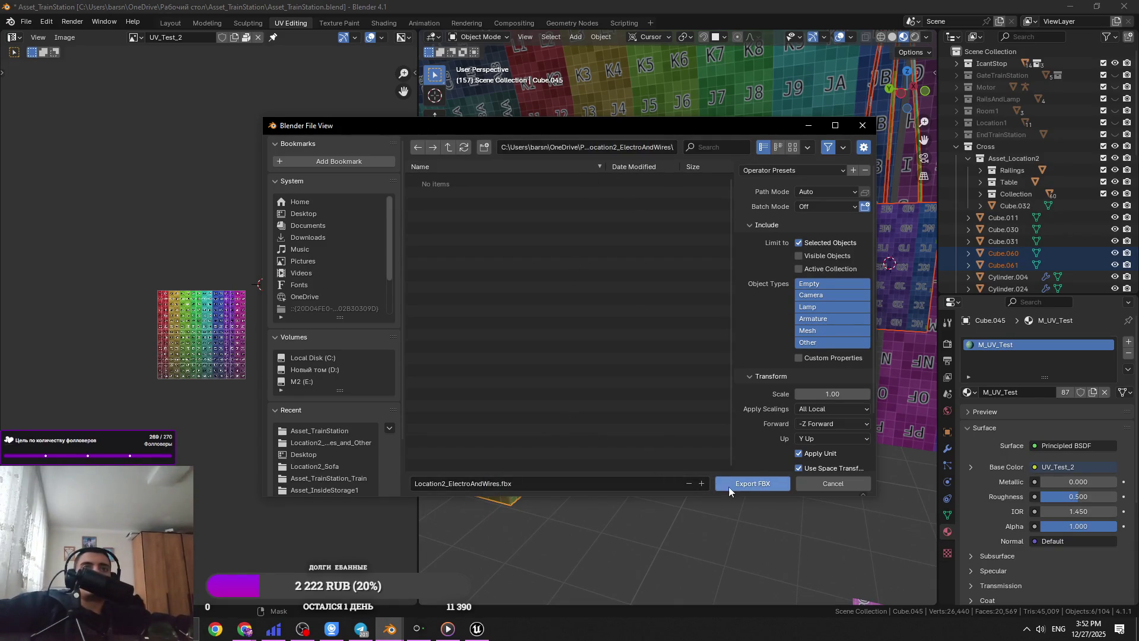
left_click(749, 484)
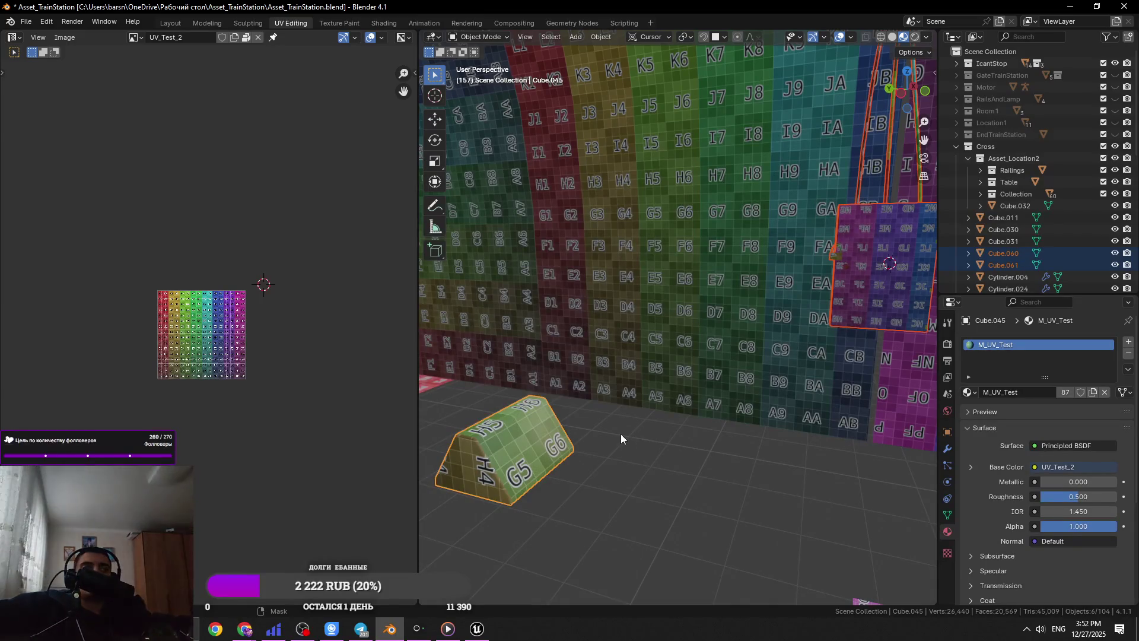
- Save, reselect the electrical box, three wires and wedge, and minimise Blender
left_click(540, 439)
key("ctrl+s")
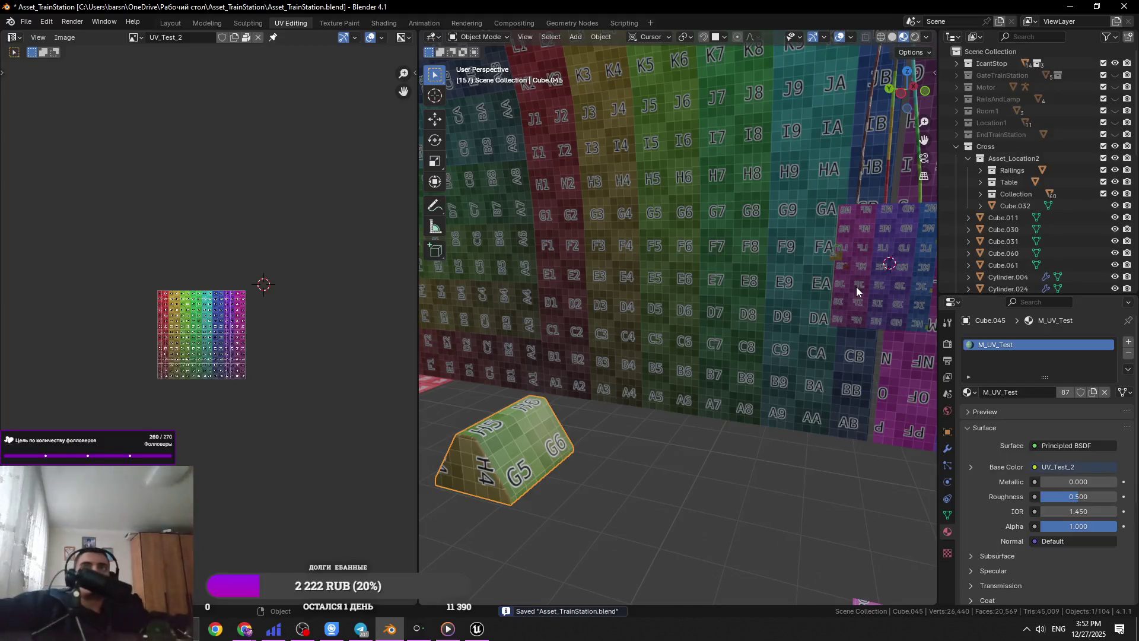
left_click(856, 287)
left_click(860, 191, "shift")
left_click(887, 197, "shift")
left_click(920, 197, "shift")
left_click(523, 446, "shift")
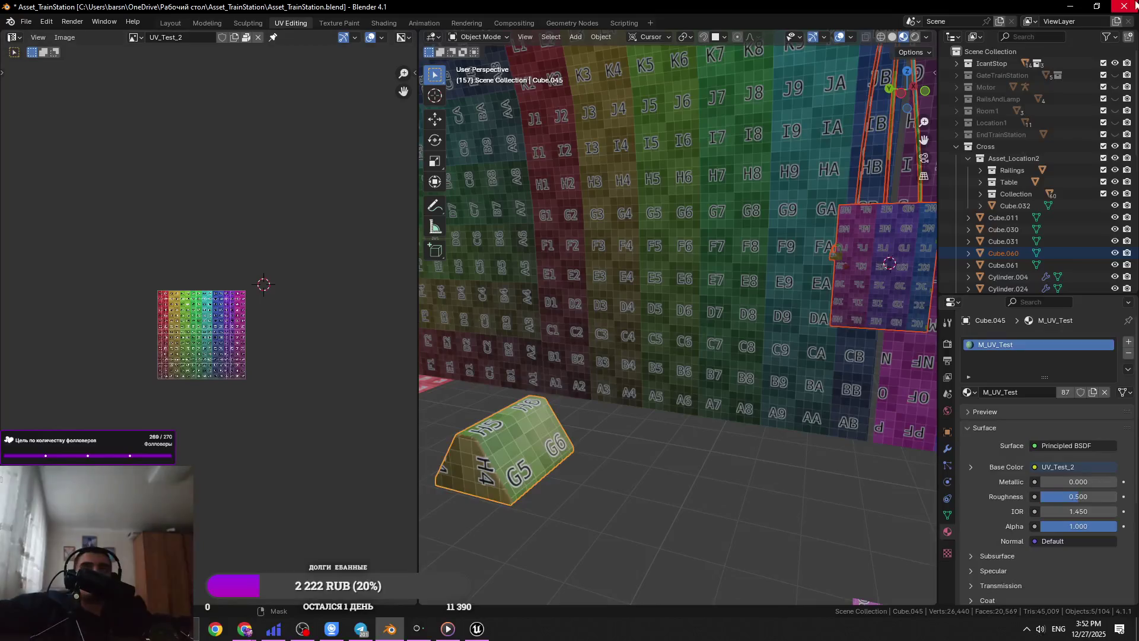
left_click(1069, 7)
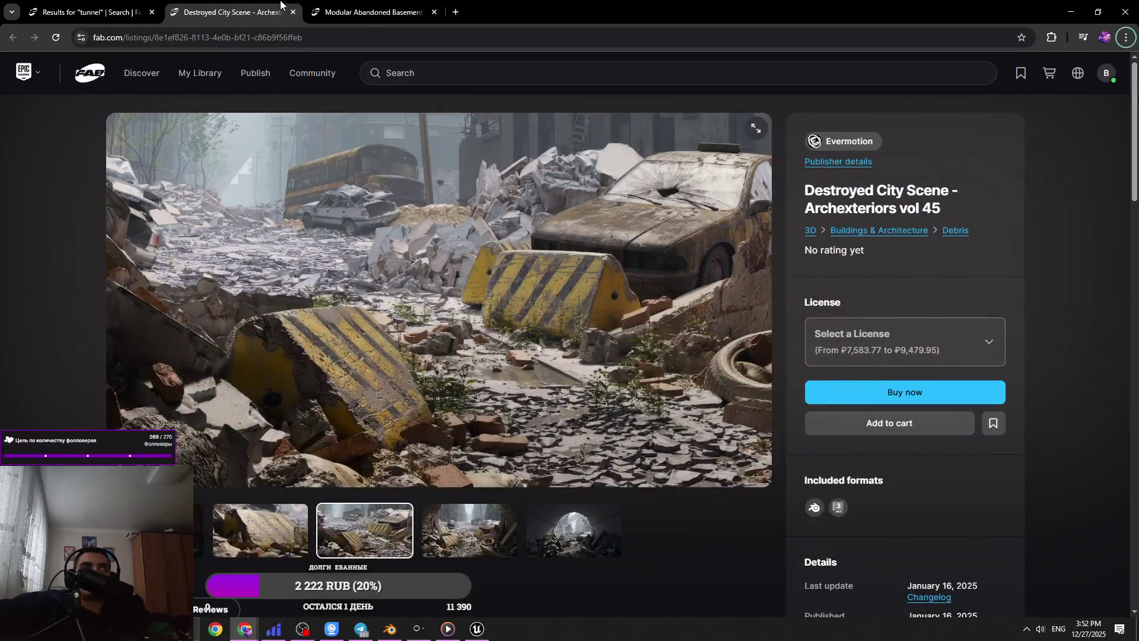
- Close two browser tabs, minimise the browser and minimise the Unreal Editor
middle_click(281, 4)
middle_click(282, 4)
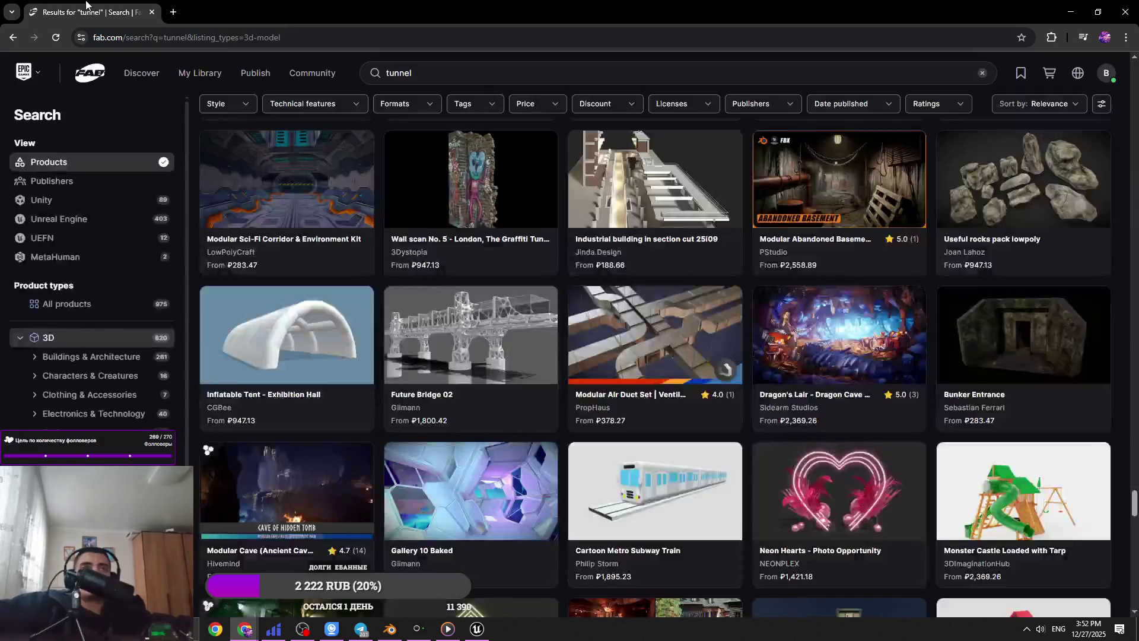
left_click(1070, 12)
left_click(1094, 5)
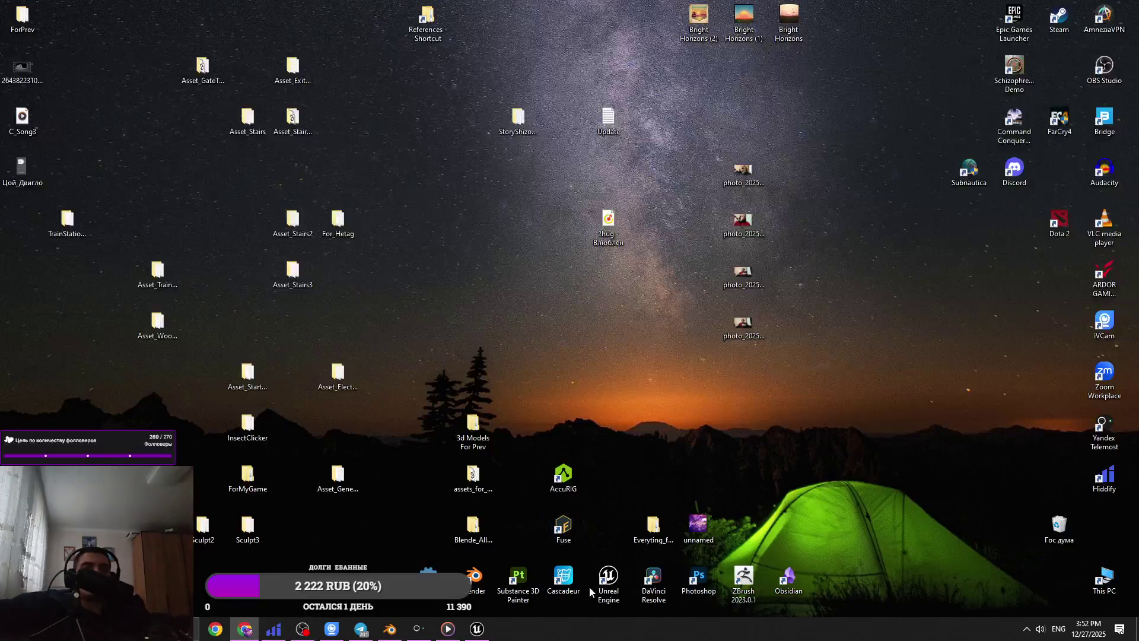
left_click(476, 630)
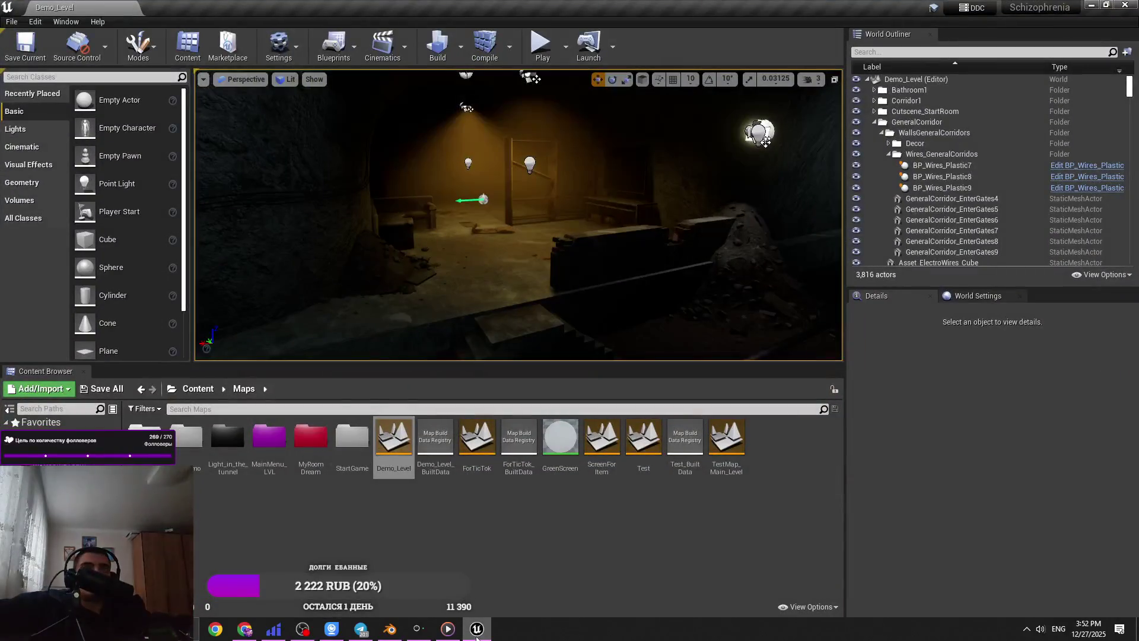
left_click(477, 632)
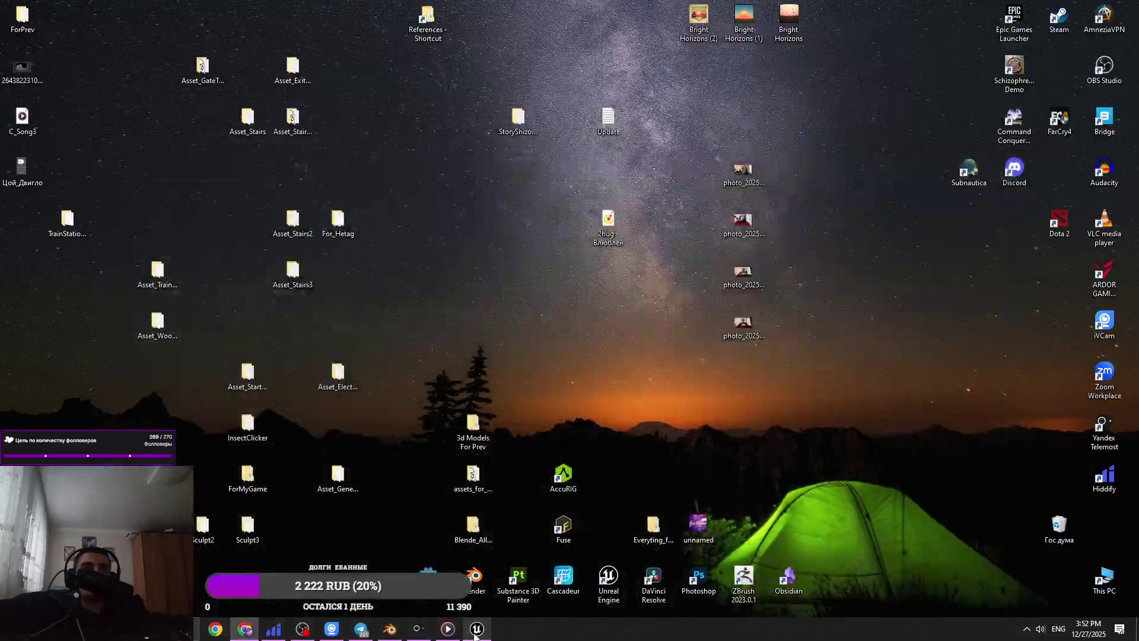
- Cycle through Blender, the music player and browser tabs, then restore Unreal Editor
left_click(401, 633)
left_click(402, 632)
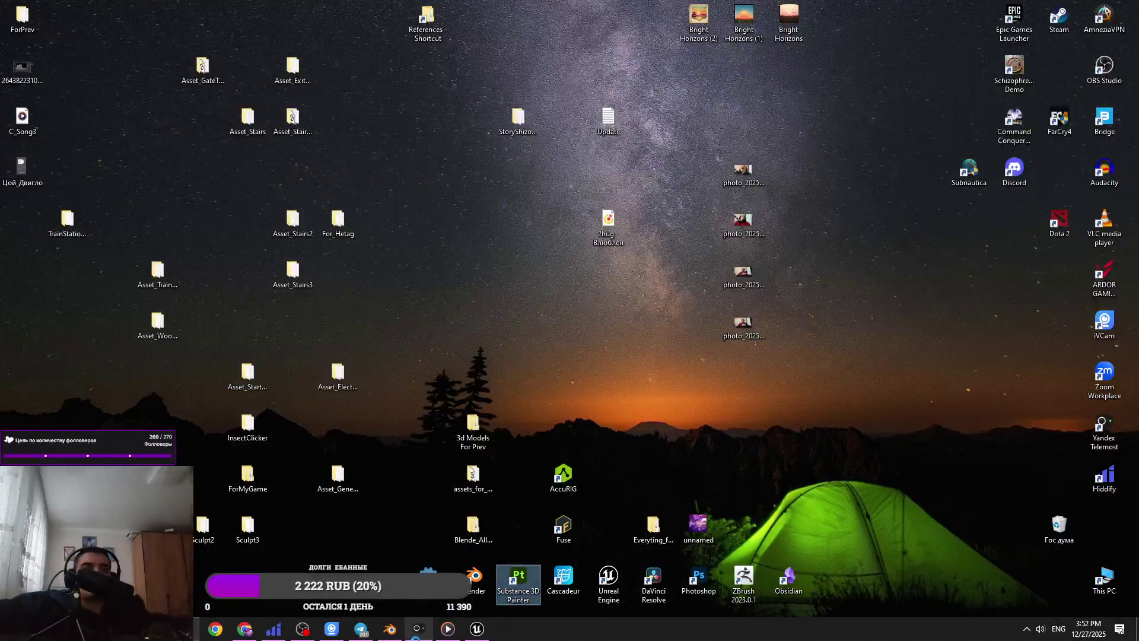
left_click(451, 632)
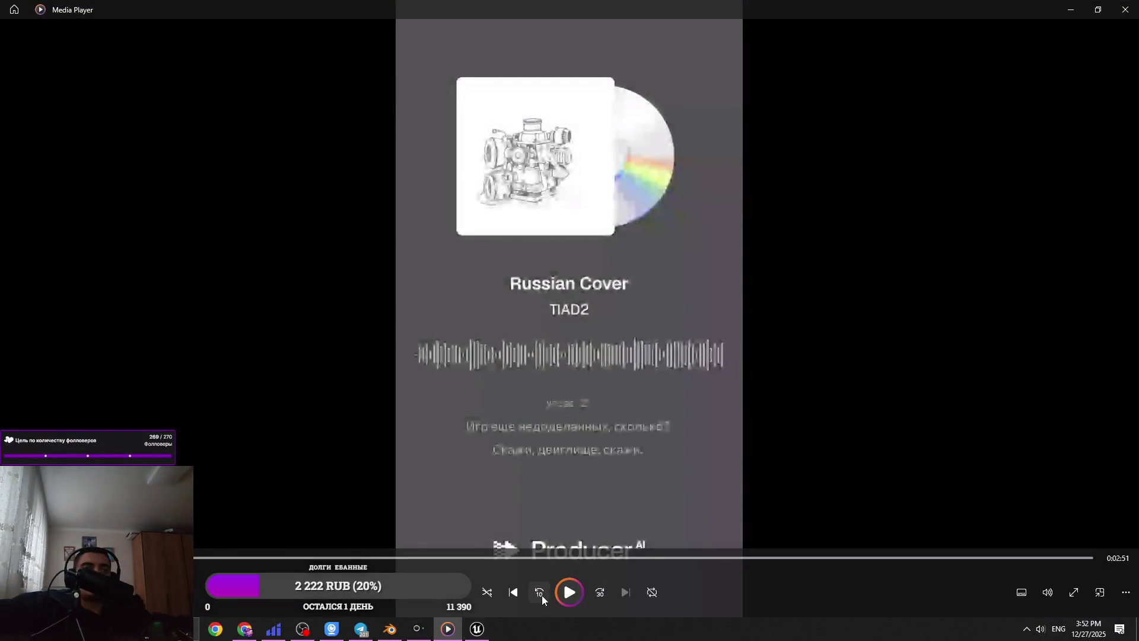
left_click(448, 628)
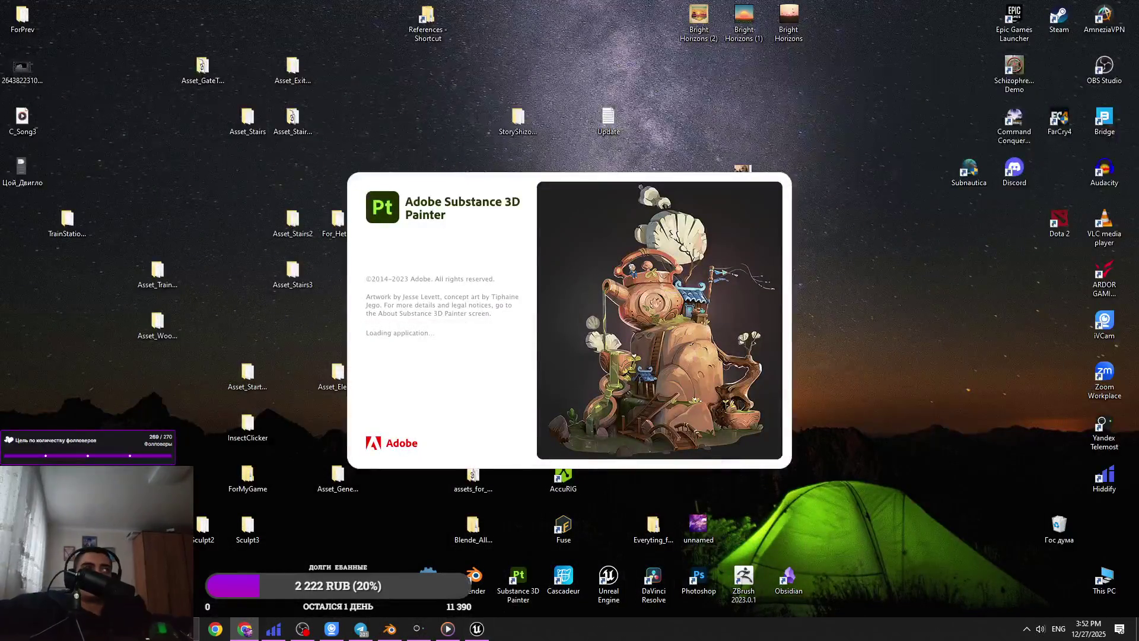
left_click(244, 628)
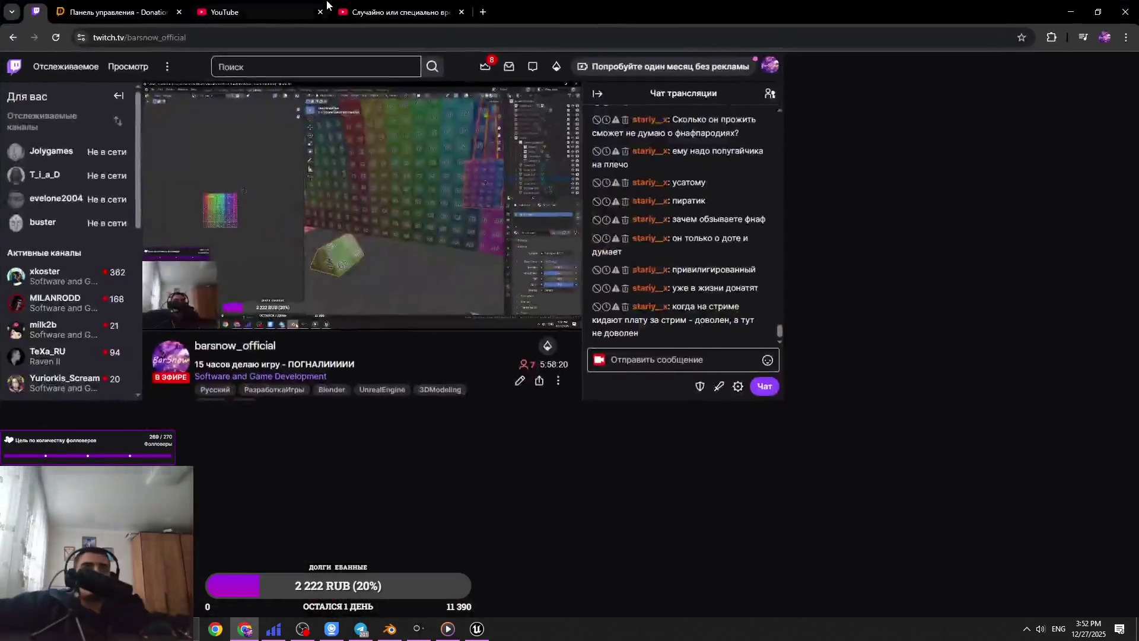
left_click(454, 3)
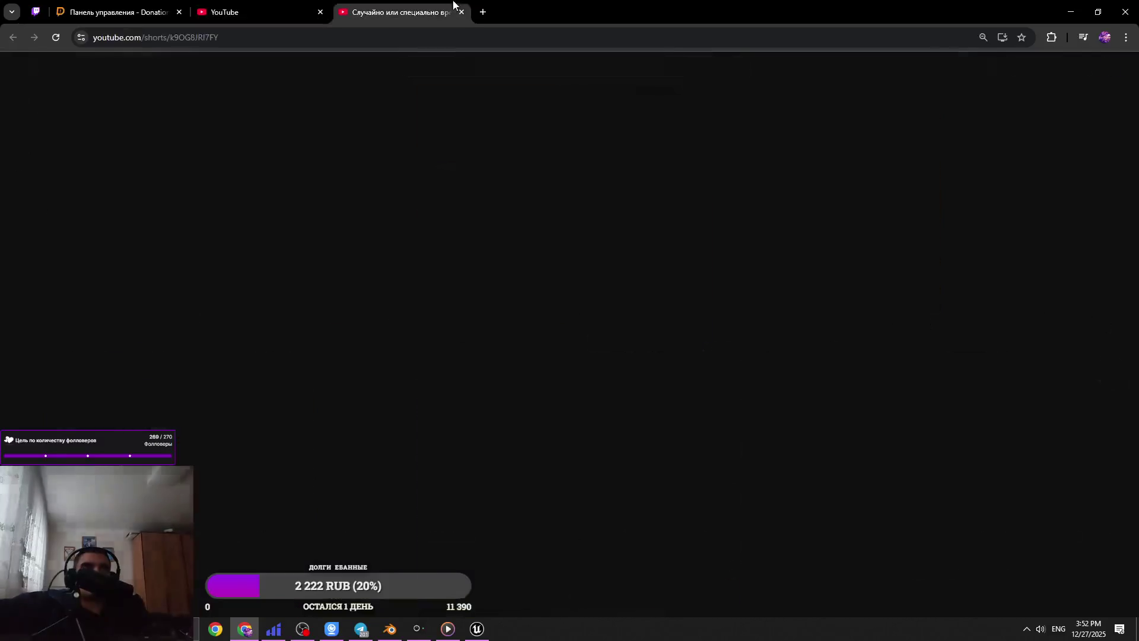
left_click(483, 12)
left_click(166, 5)
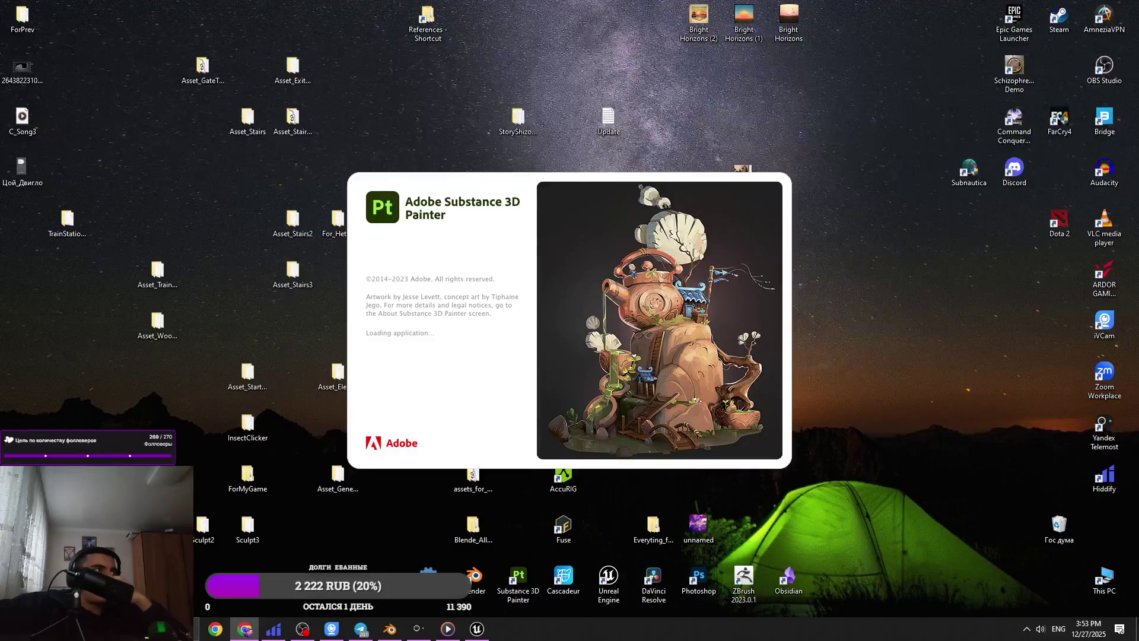
left_click(478, 630)
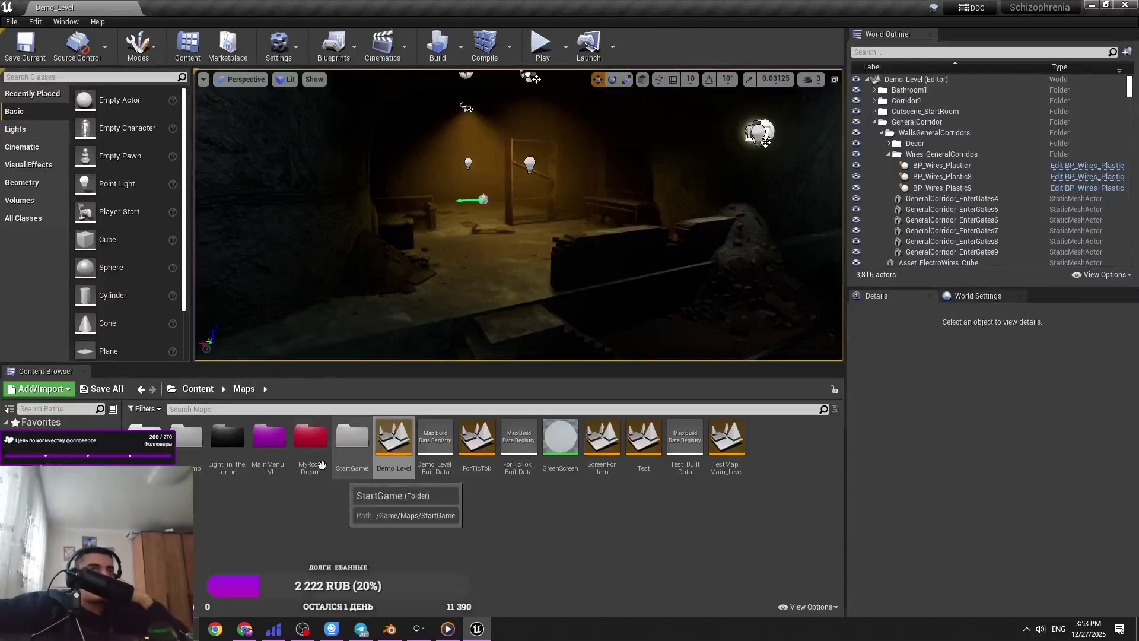
- Browse the Content Browser to Content/Assets/MainLVL, then switch to Substance 3D Painter
left_click(202, 391)
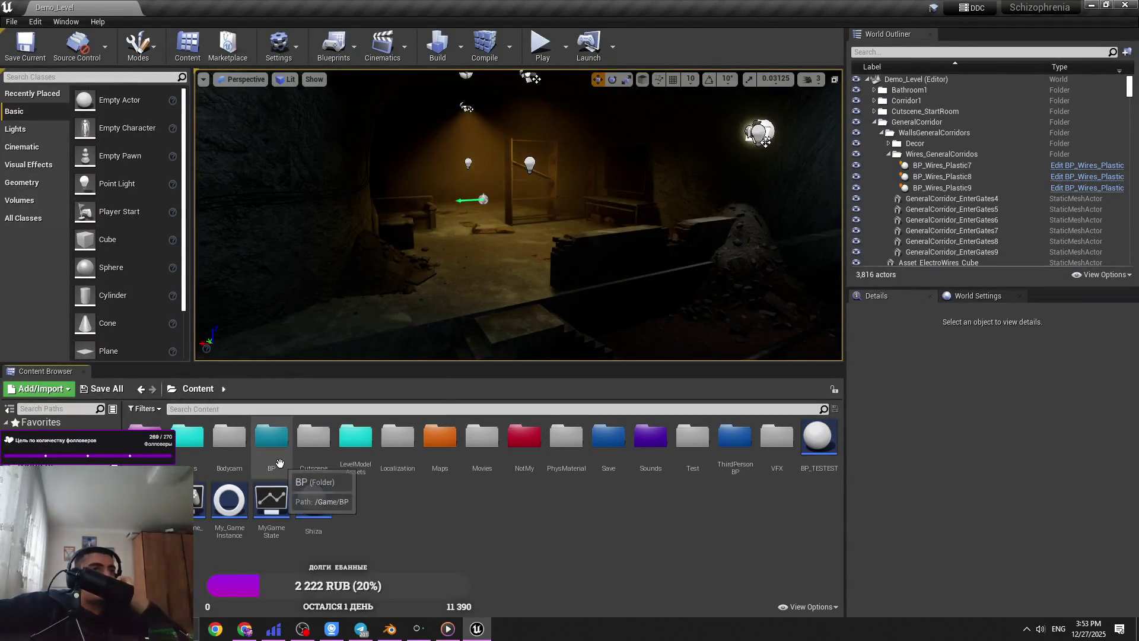
double_click(187, 439)
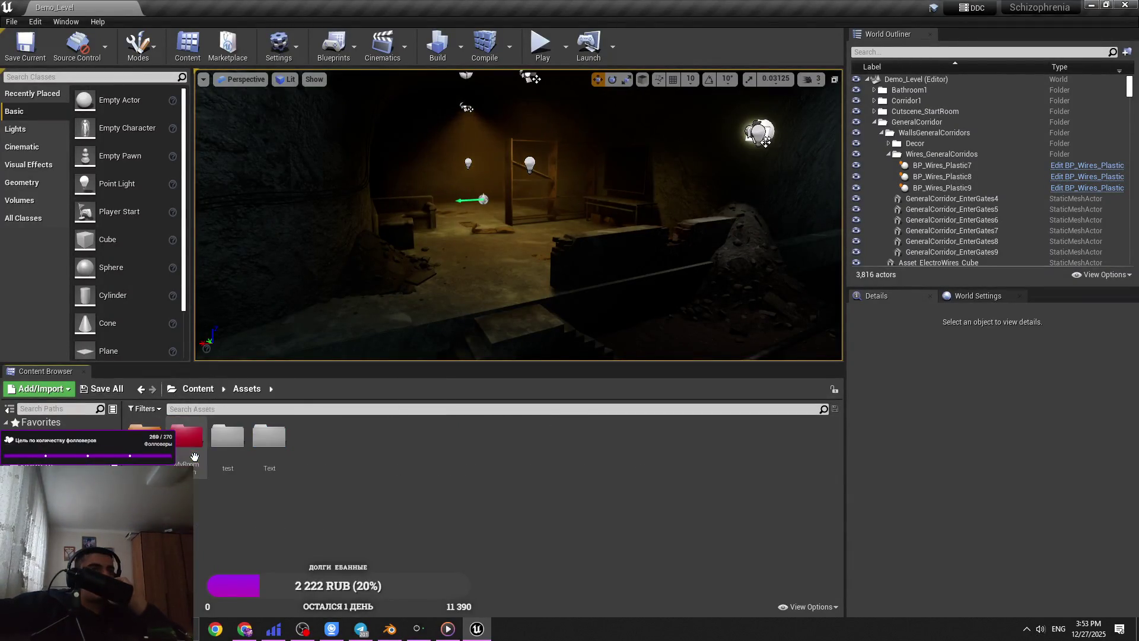
double_click(229, 439)
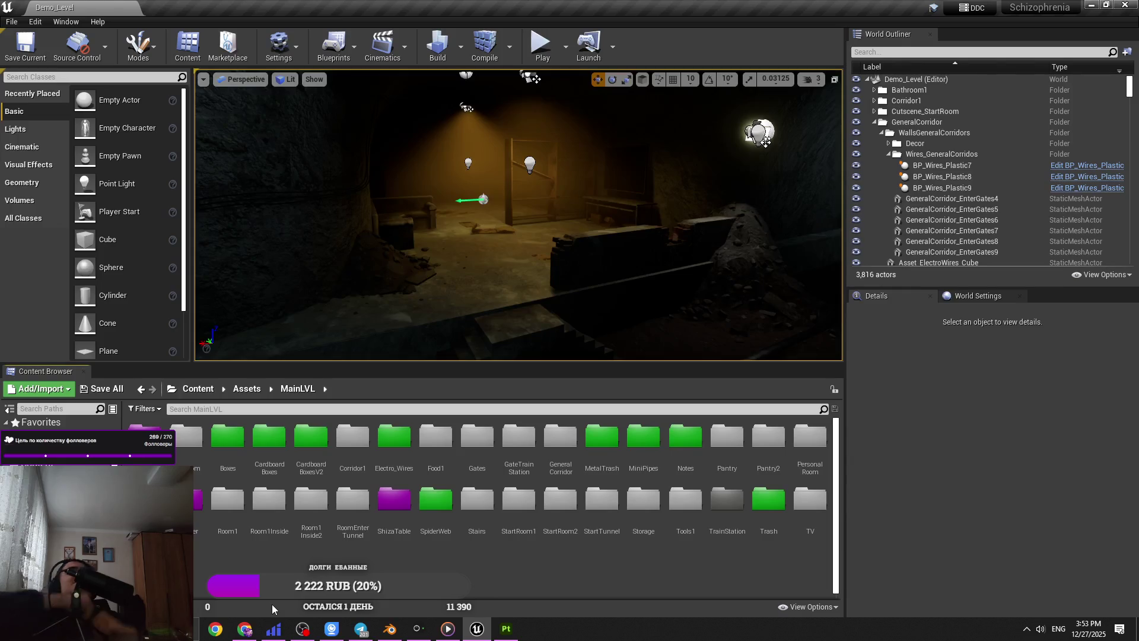
left_click(520, 632)
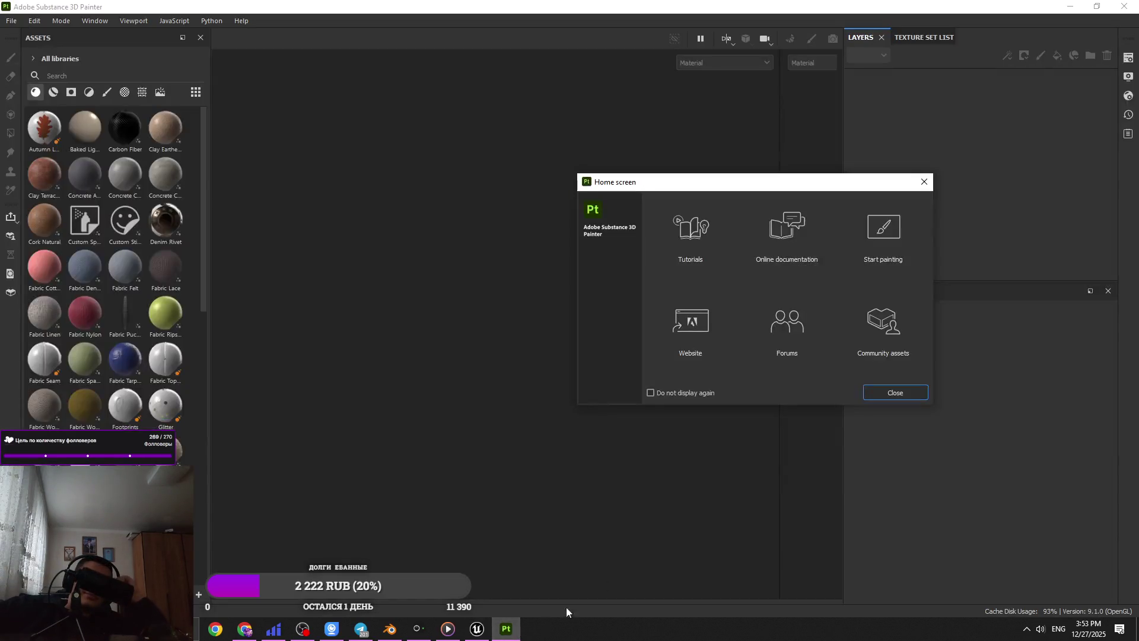
- Close Painter's Home screen and drag the Location2_ElectroAndWires FBX toward Unreal
left_click(895, 391)
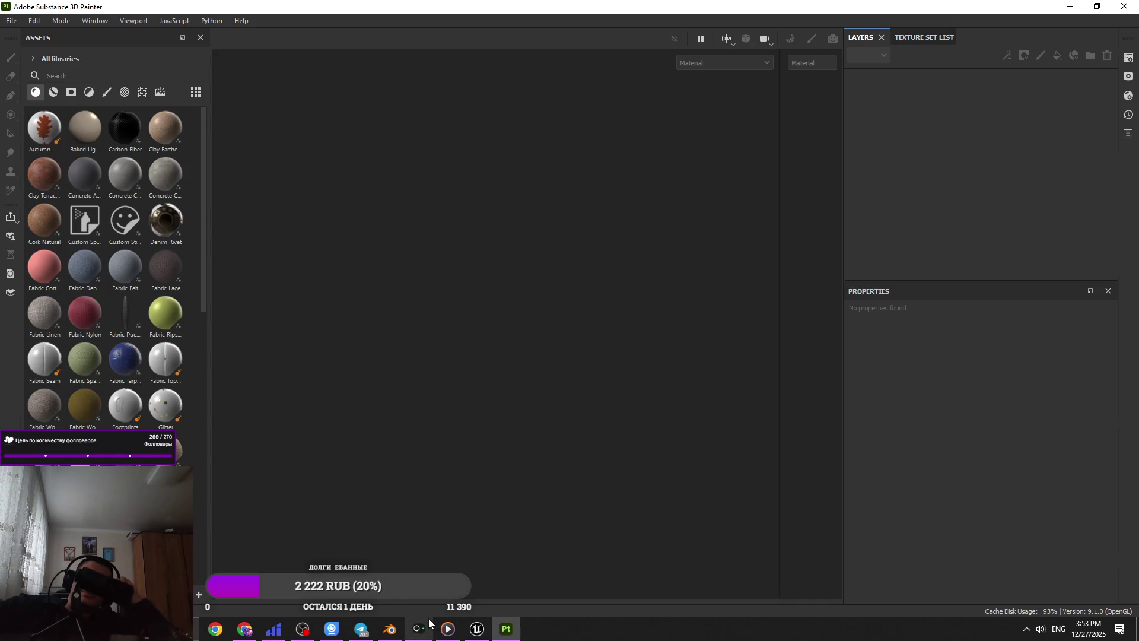
left_click(1071, 7)
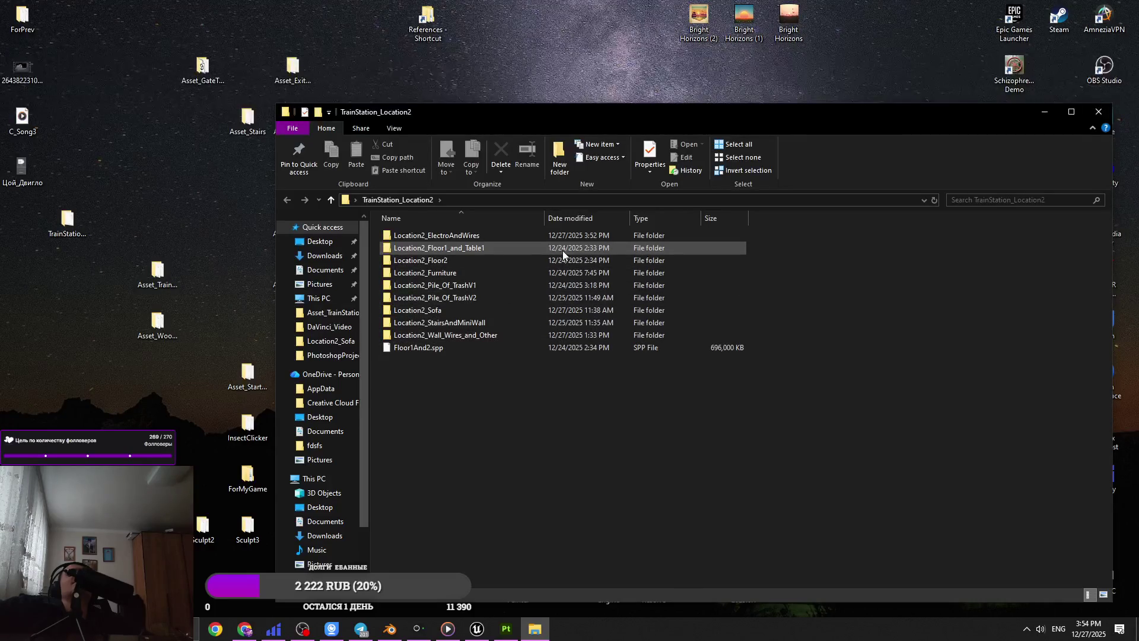
double_click(546, 235)
mouse_move(497, 388)
left_mouse_down()
mouse_move(439, 258)
mouse_move(469, 238)
left_mouse_up()
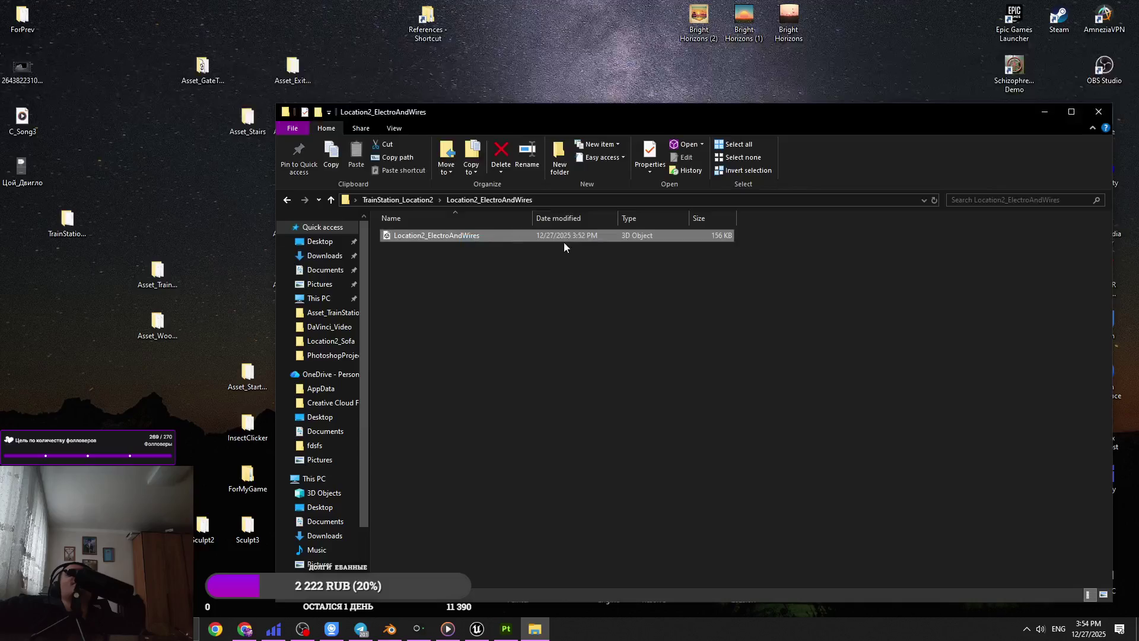
mouse_move(636, 235)
left_mouse_down()
mouse_move(606, 485)
mouse_move(474, 633)
mouse_move(473, 564)
left_mouse_up()
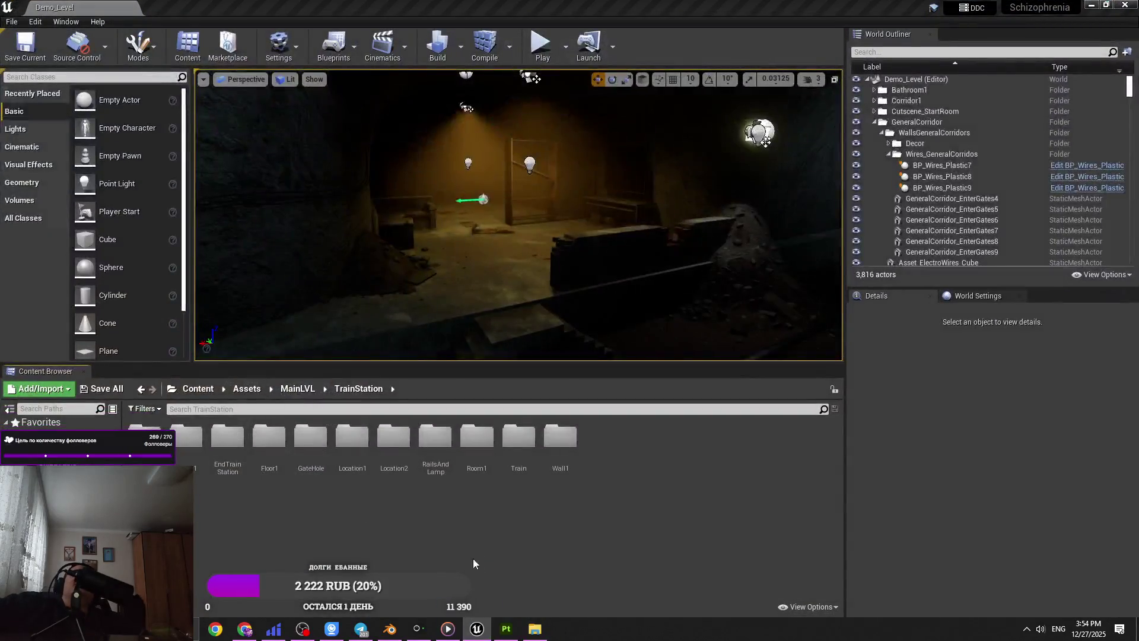
- Create an ElectroAndWires folder inside Location2, then return to File Explorer
double_click(393, 442)
right_click(479, 509)
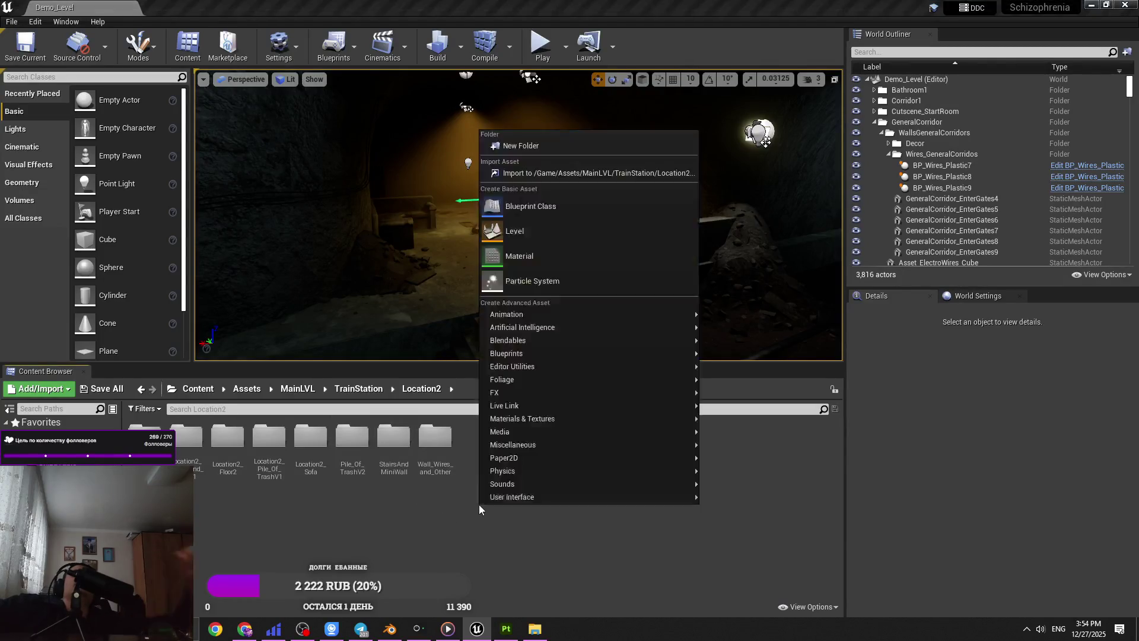
left_click(516, 146)
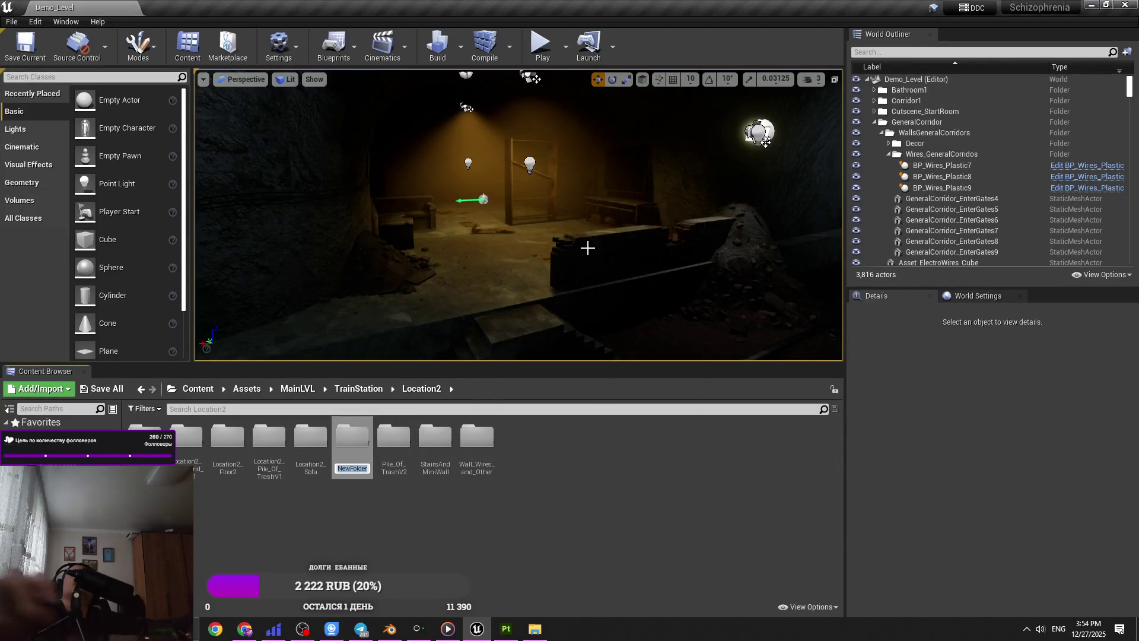
type(":P")
key("BackSpace")
key("BackSpace")
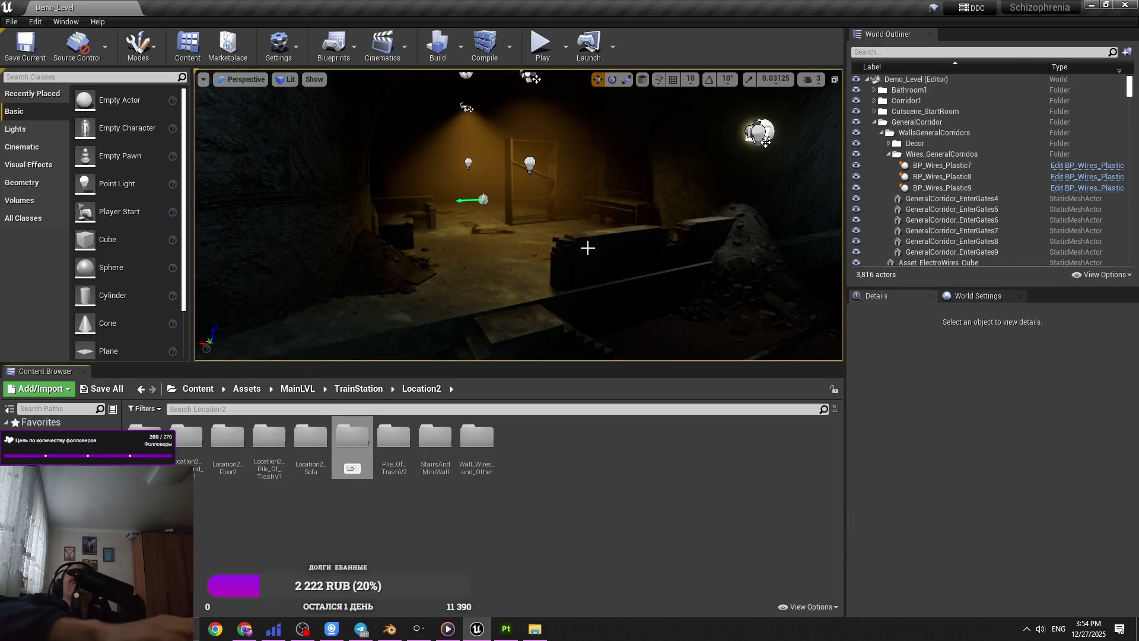
type("ElectroW")
type("i")
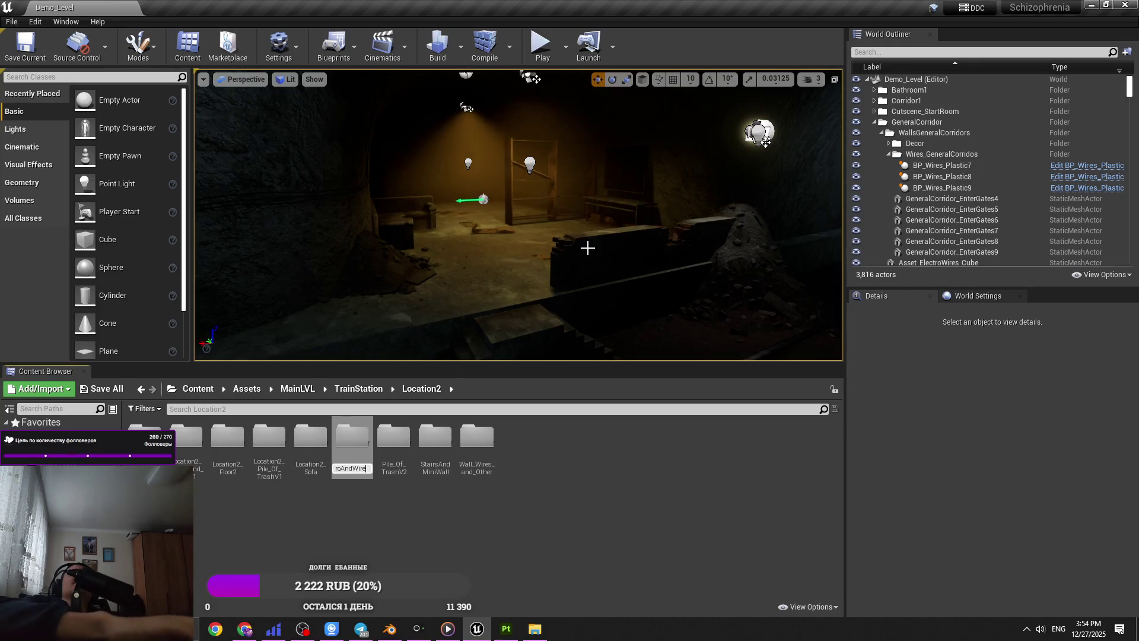
key("Return")
key("alt+Tab")
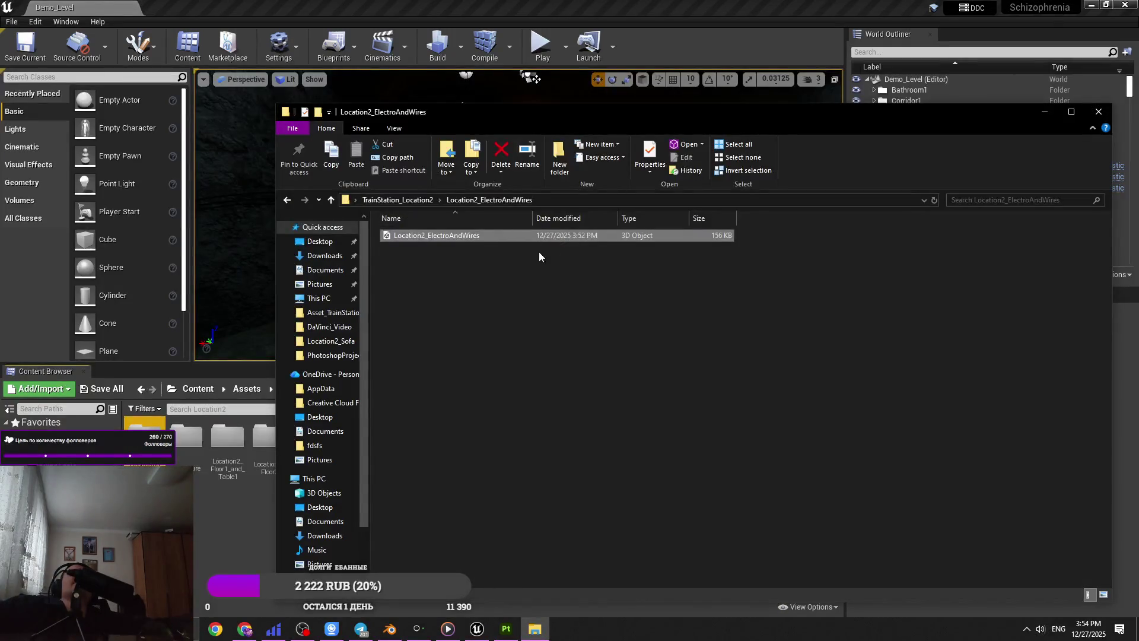
- Import the Location2_ElectroAndWires FBX into the ElectroAndWires folder with the default settings
double_click(144, 442)
key("alt+Tab")
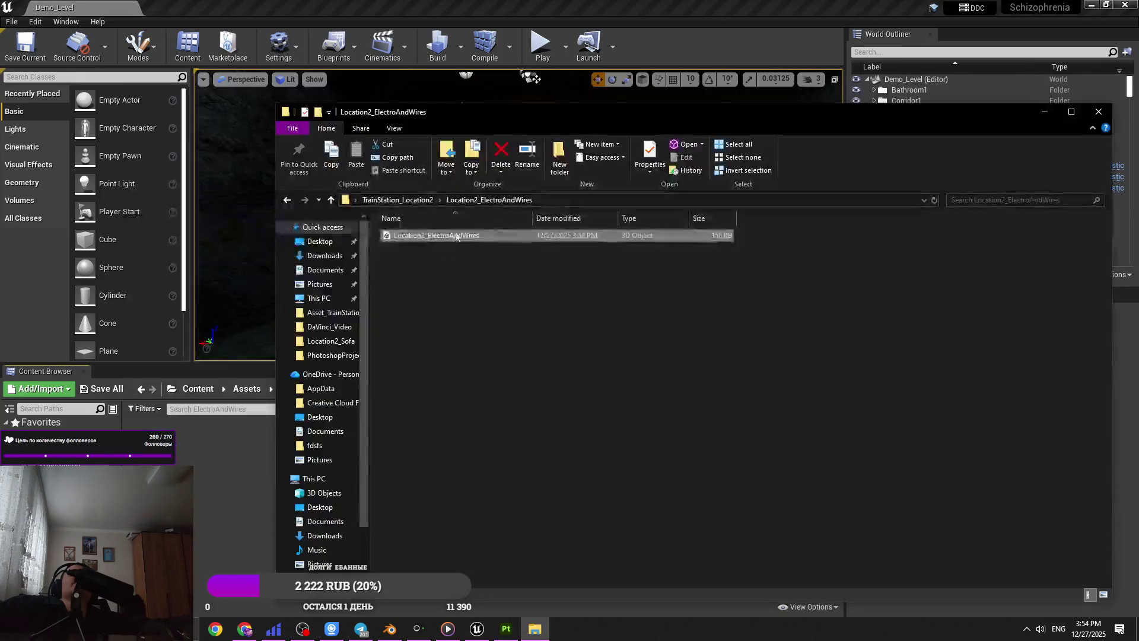
left_click(1044, 112)
left_click(638, 533)
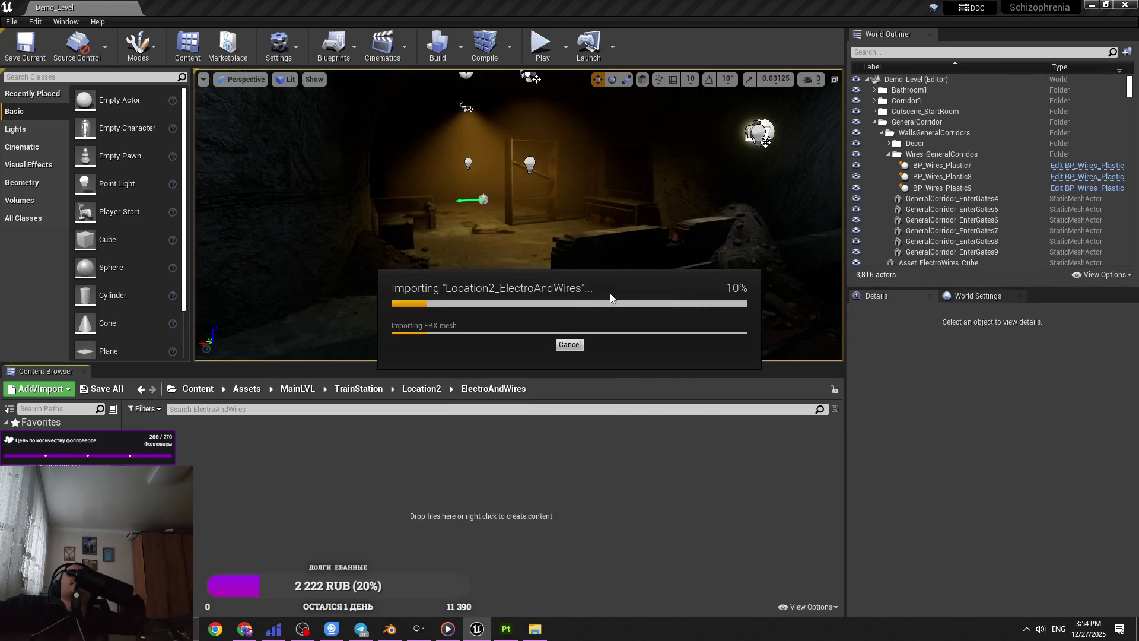
- Select the six imported Location2 meshes and delete them
right_click_drag(422, 308, 489, 334)
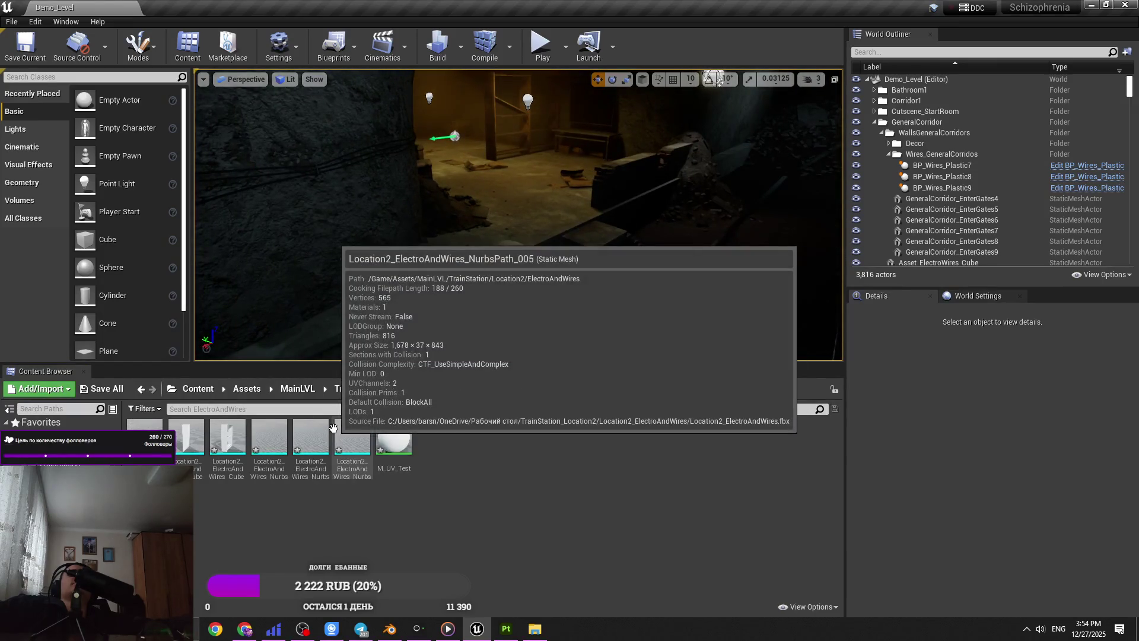
left_click(352, 439)
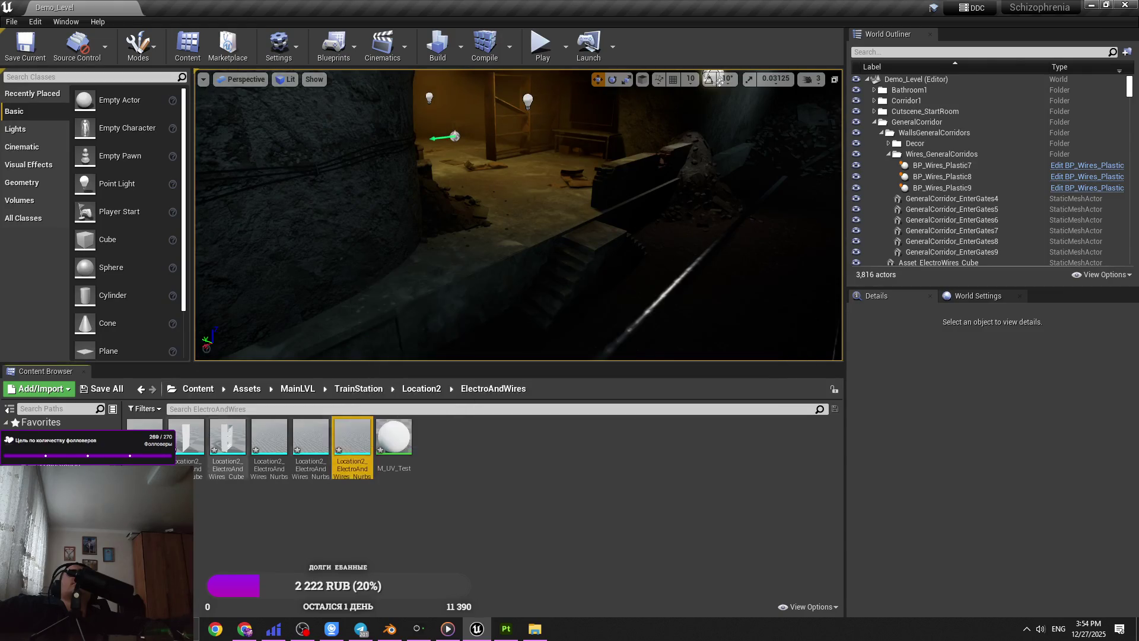
left_click(183, 454, "shift")
key("Delete")
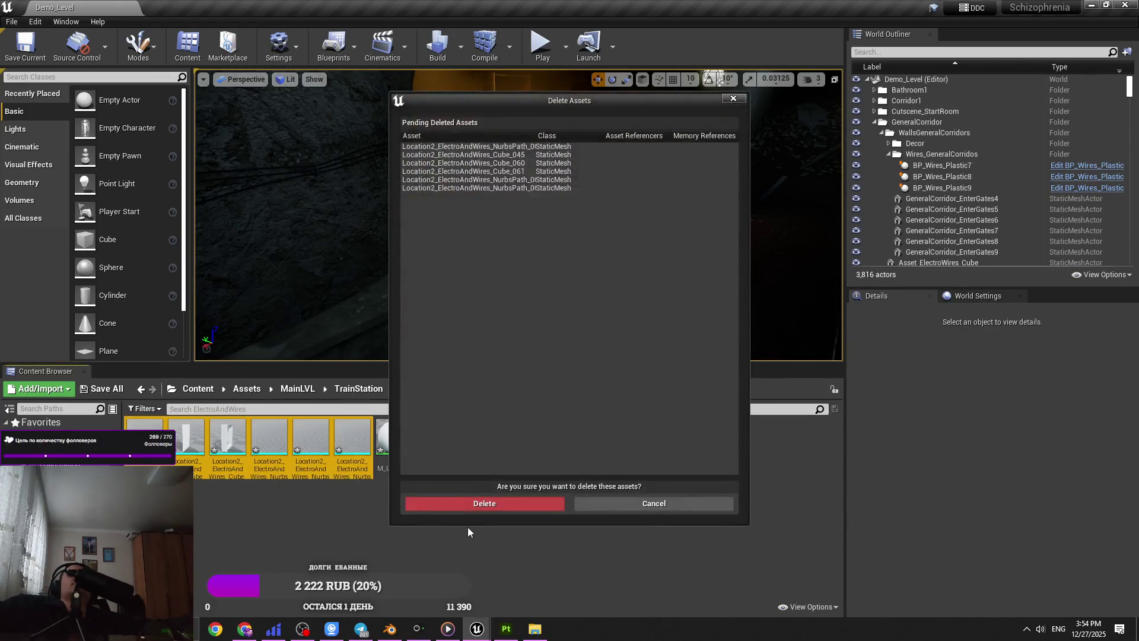
left_click(485, 501)
- Back in Blender, frame NurbsPath.005 and Cylinder.046 and save Asset_TrainStation.blend
left_click(389, 629)
left_click(886, 181)
key("KP_Decimal")
key("ctrl+s")
mouse_move(872, 177)
middle_mouse_down()
mouse_move(575, 282)
mouse_move(635, 221)
middle_mouse_up()
left_click(641, 228)
key("ctrl+s")
key("KP_Decimal")
scroll(638, 229, "down", 10)
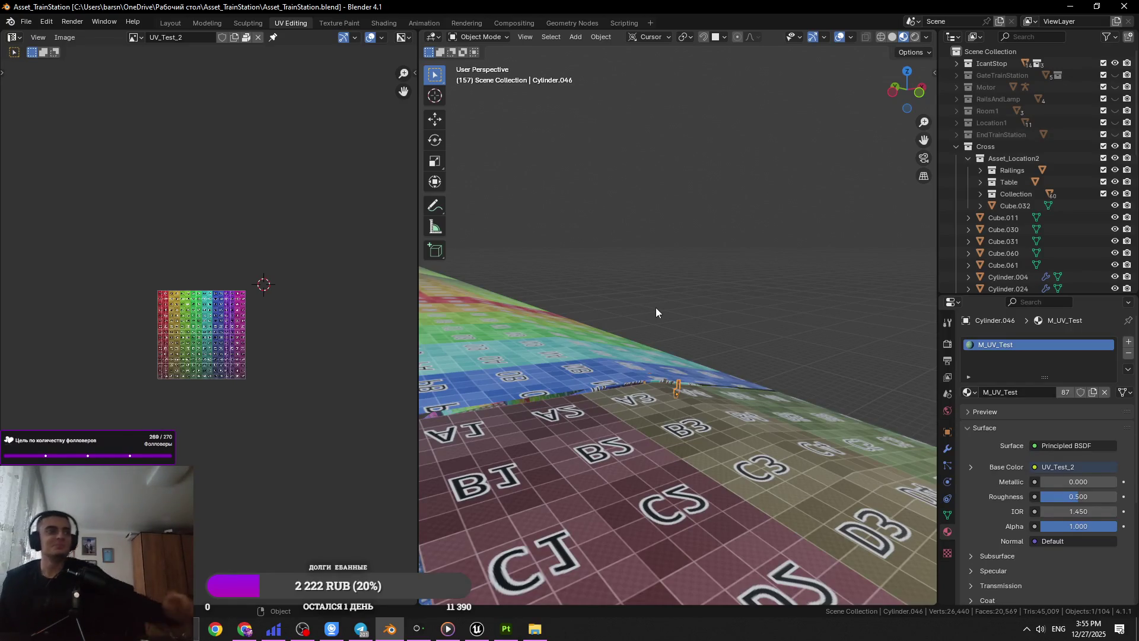
- Select Cylinder.044–046, check their UVs in Edit Mode, and save the file
key("KP_Decimal")
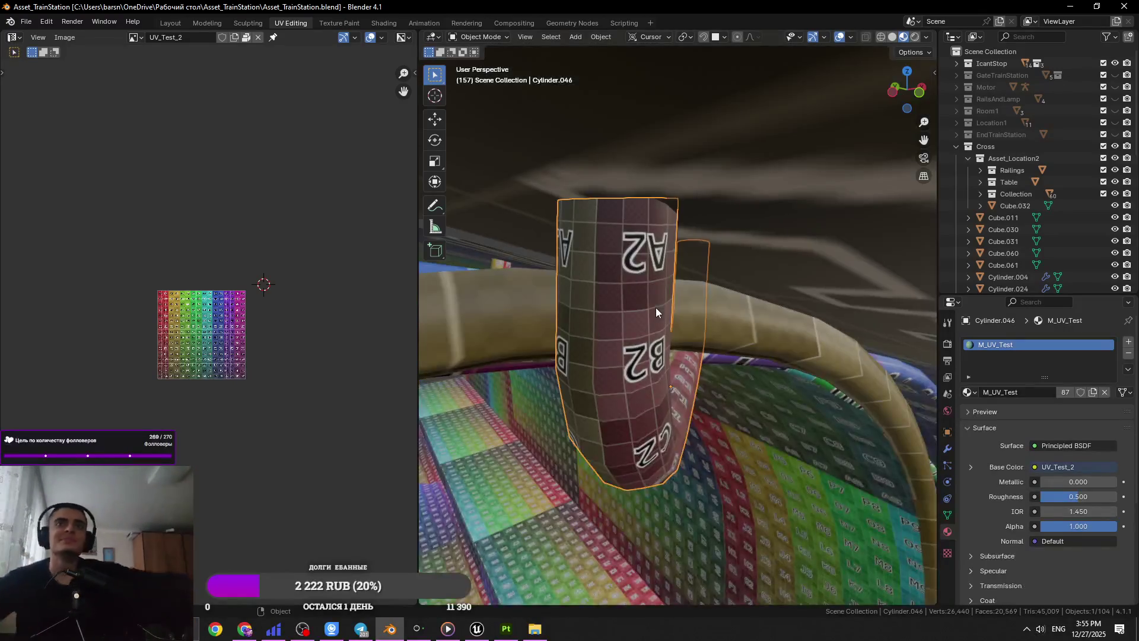
left_click(665, 354, "shift")
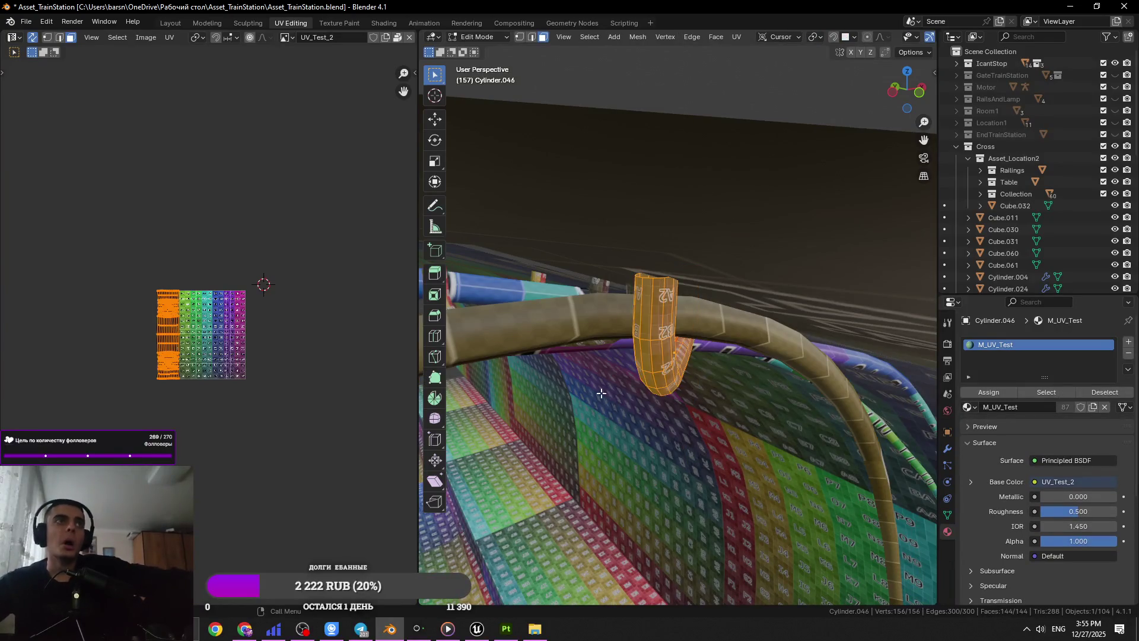
key("KP_Decimal")
middle_click_drag(607, 328, 665, 323)
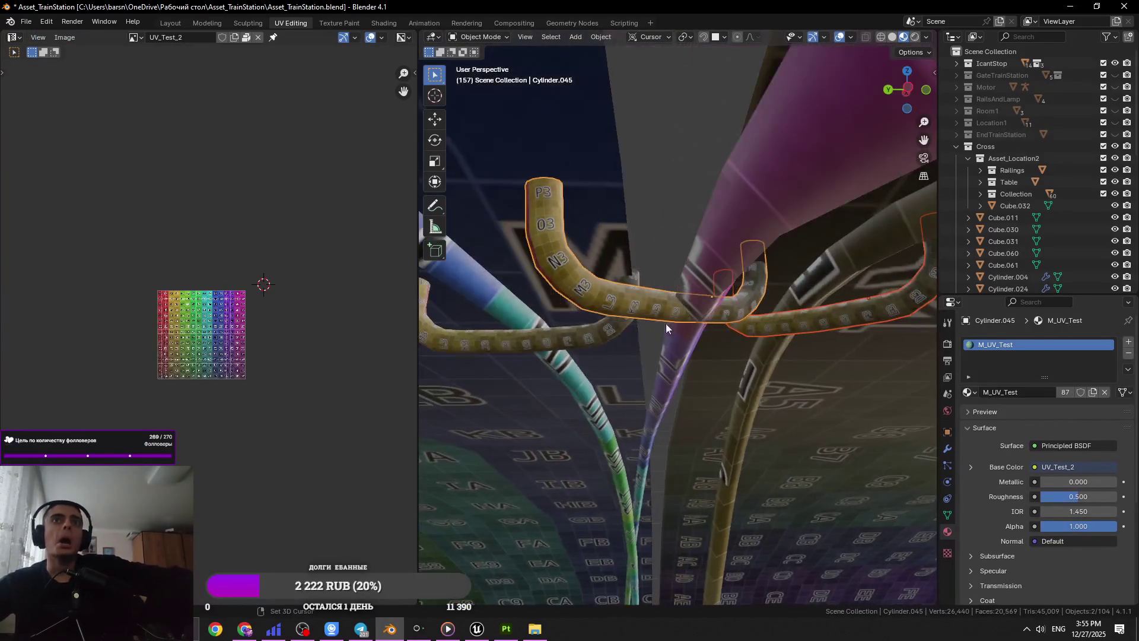
left_click(629, 323, "shift")
key("Tab")
mouse_move(885, 379)
middle_mouse_down()
mouse_move(739, 301)
mouse_move(778, 363)
mouse_move(726, 277)
mouse_move(651, 300)
middle_mouse_up()
key("Tab")
key("ctrl+s")
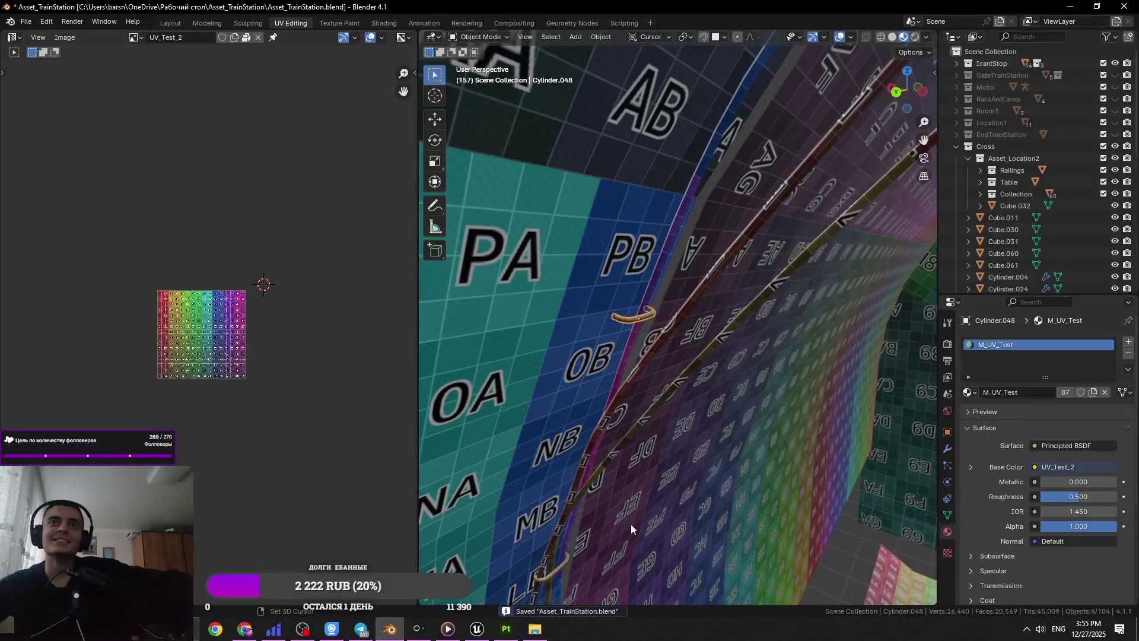
- Fly along the tunnel wall in walk mode to view the wall cables
left_click(557, 568)
key("shift+grave")
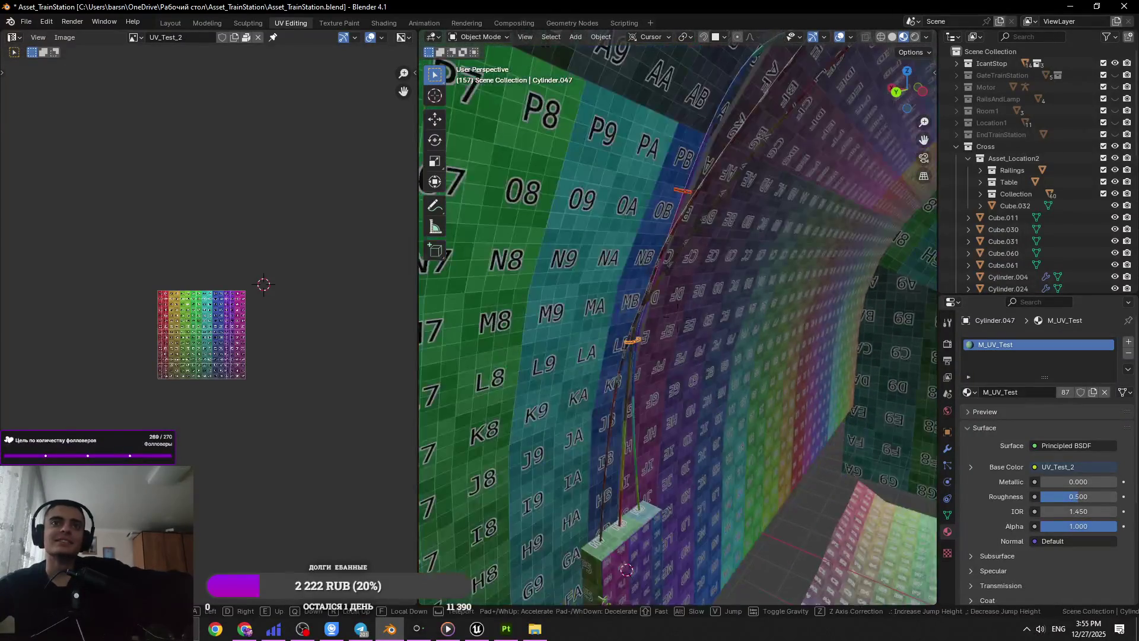
key("w")
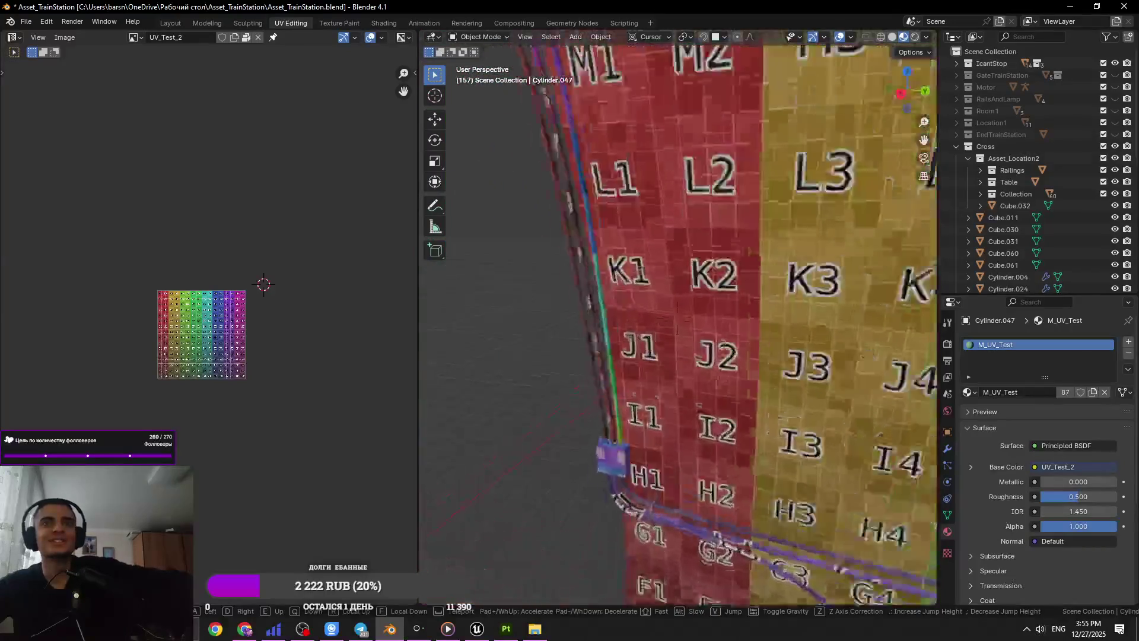
key("s")
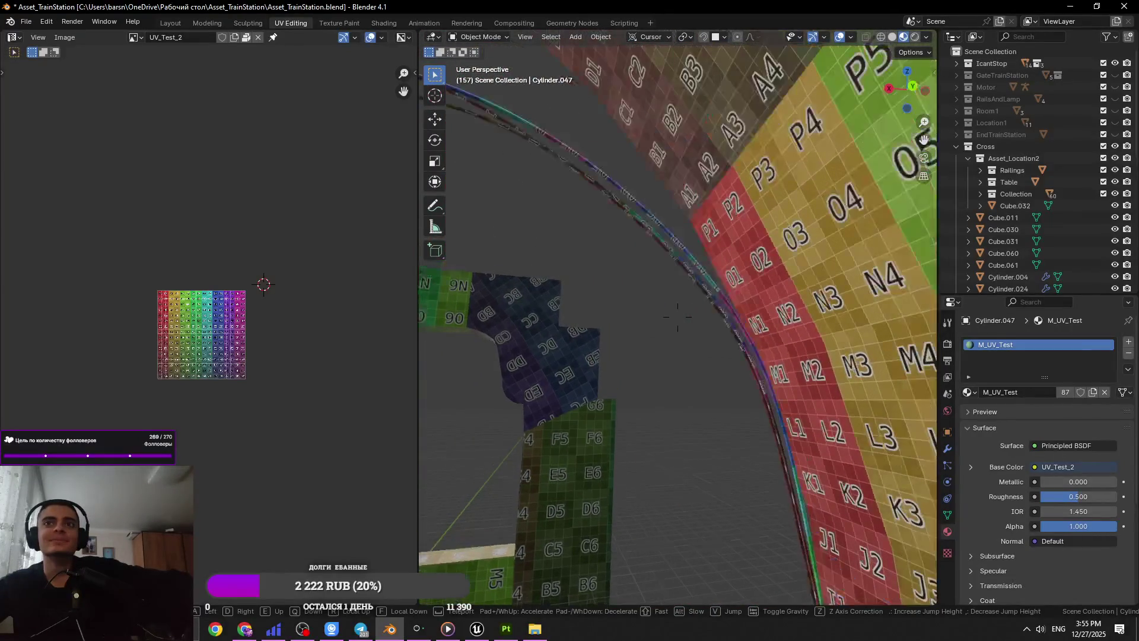
left_click(710, 392)
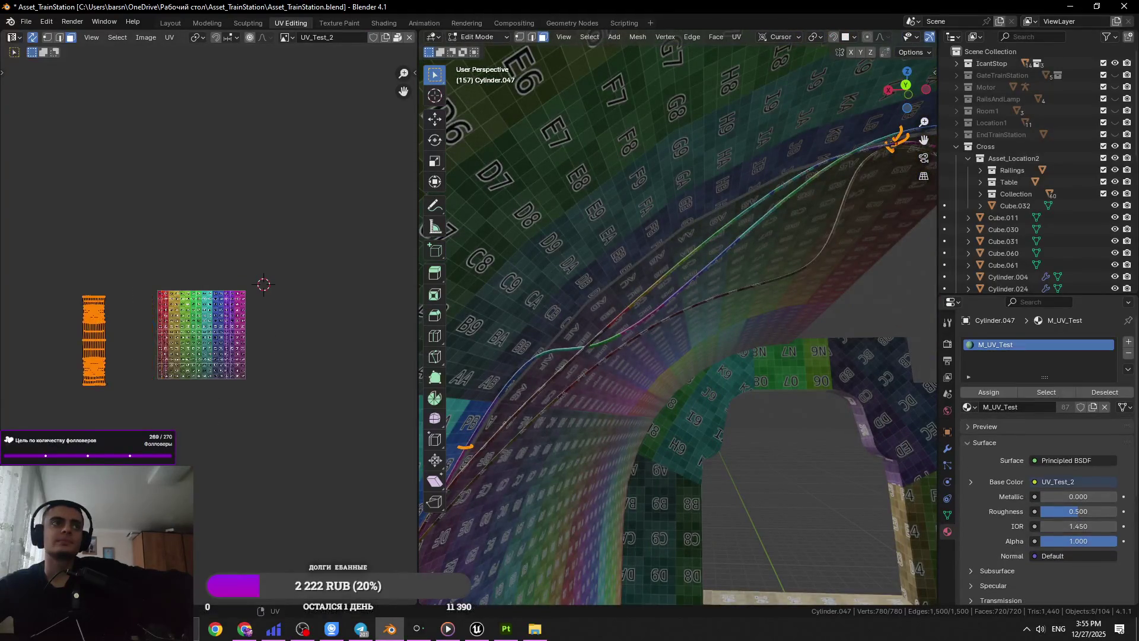
- Select the four ceiling cable curves and join them into NurbsPath.003 with Ctrl+J
left_click(578, 350)
left_click(584, 362, "shift")
left_click(586, 366, "shift")
left_click(586, 365, "ctrl")
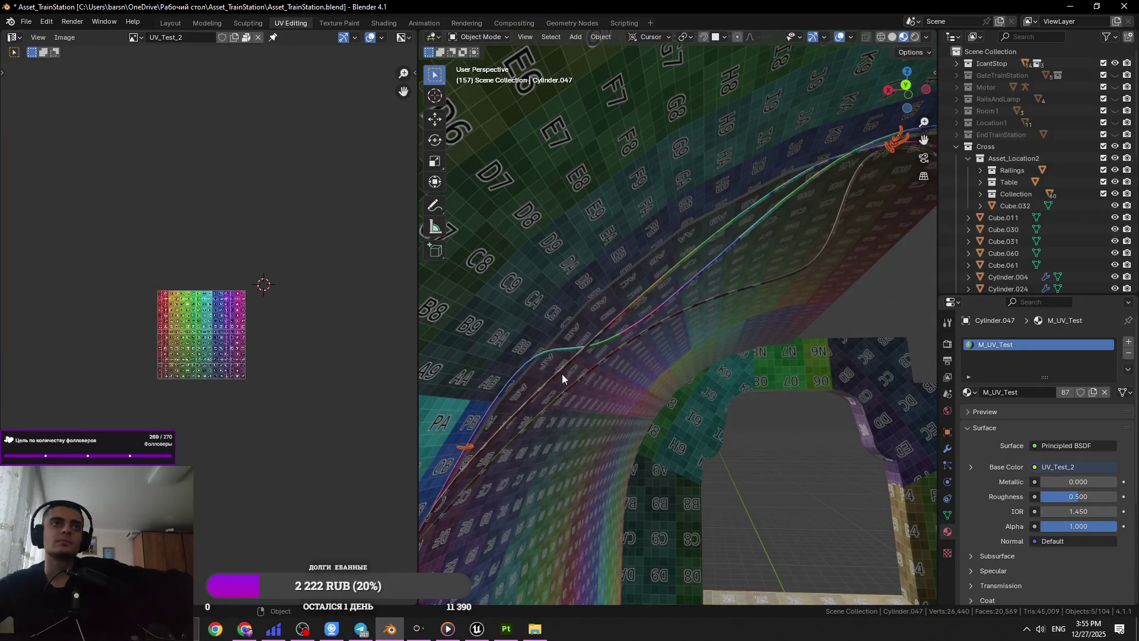
scroll(254, 386, "down", 4)
mouse_move(664, 369)
middle_mouse_down()
mouse_move(742, 386)
mouse_move(676, 382)
middle_mouse_up()
key("g")
key("Escape")
middle_click_drag(679, 265, 755, 223)
left_click(749, 242)
key("ctrl+j")
- Look down the tunnel and select the small box on the wall
scroll(255, 326, "up", 4)
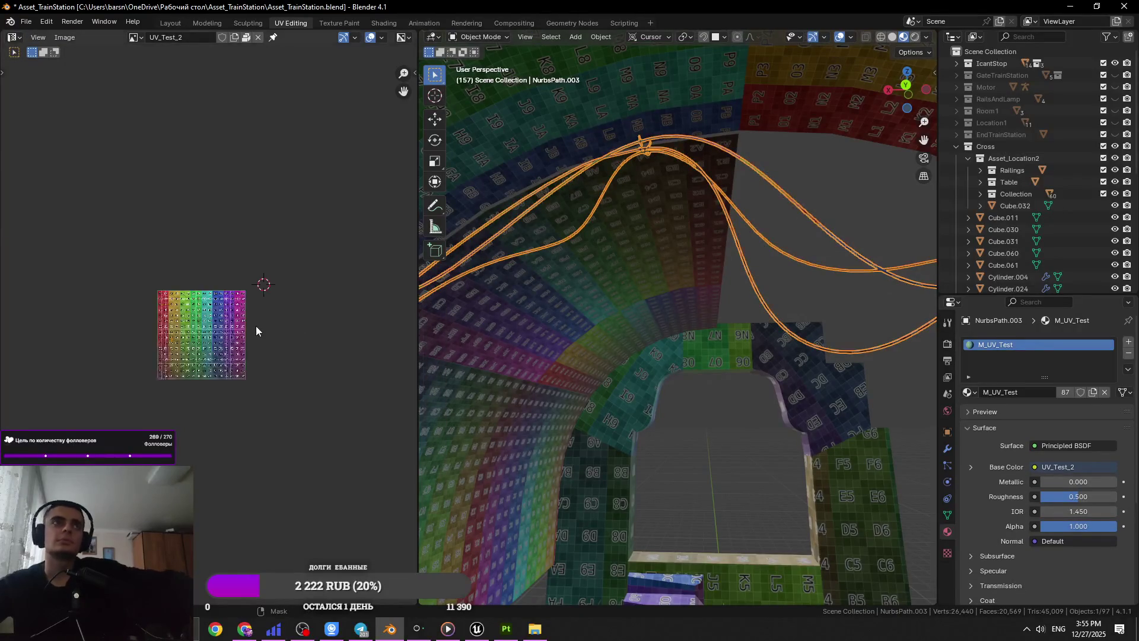
scroll(238, 335, "up", 3)
mouse_move(593, 356)
middle_mouse_down()
mouse_move(522, 394)
mouse_move(574, 323)
middle_mouse_up()
left_click(514, 397)
- Select Cube.060, Cube.061 and Cube.045 and enter Edit Mode
left_click(576, 321, "shift")
left_click(579, 330, "shift")
left_click(581, 334, "shift")
left_click(525, 501, "shift")
key("Tab")
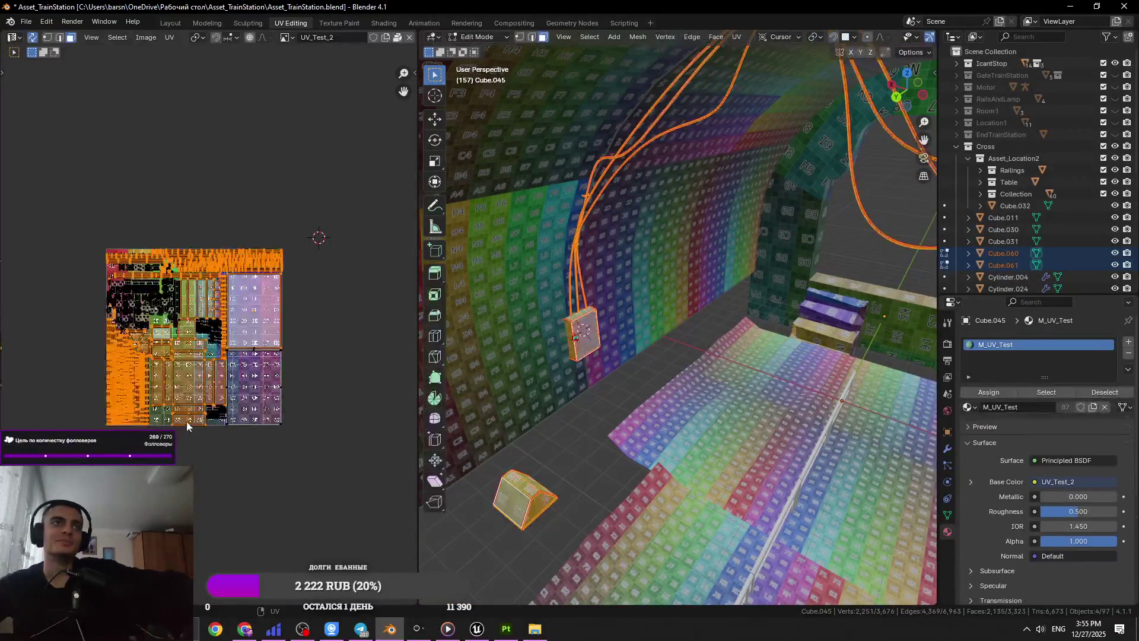
- Isolate the thin bottom strip island in the UV editor
left_click(190, 415)
left_click_drag(202, 438, 100, 251)
key("g")
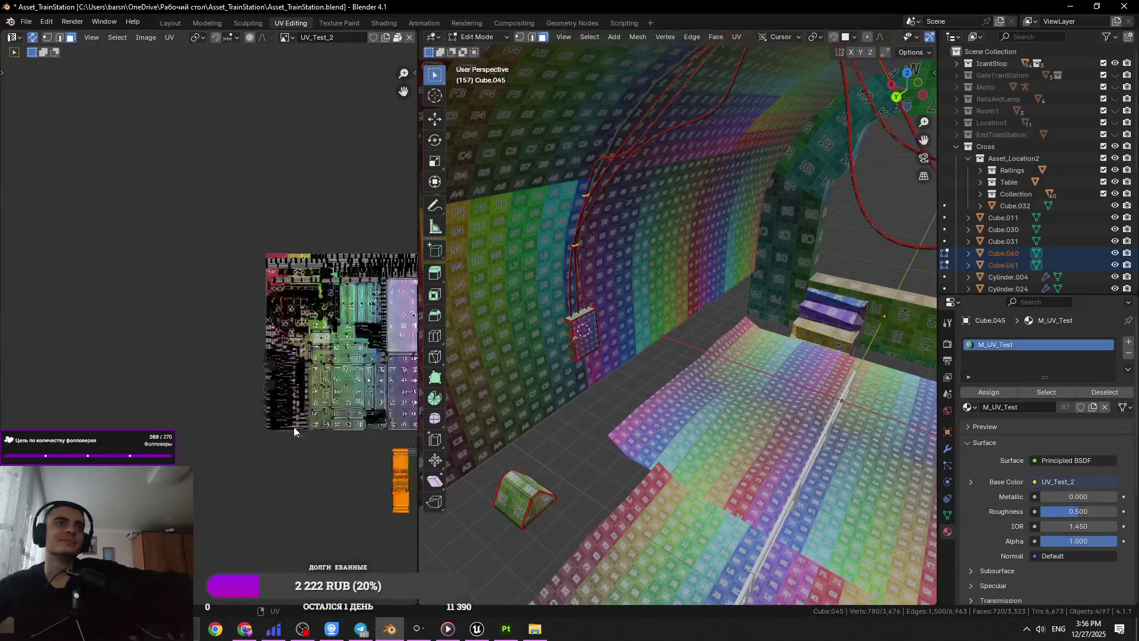
key("Home")
key("a")
key("KP_Decimal")
mouse_move(334, 548)
left_mouse_down()
mouse_move(272, 433)
mouse_move(271, 409)
left_mouse_up()
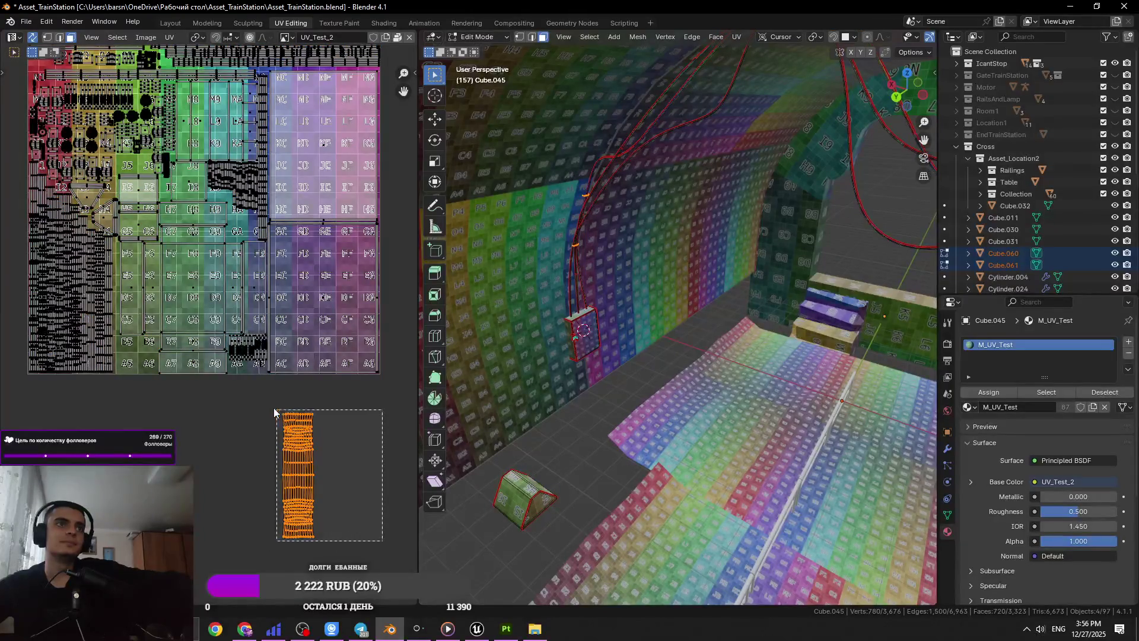
- Scale the strip down and move it near the B5–B6 squares
key("s")
left_click(318, 472)
key("g")
left_click(126, 348)
scroll(126, 348, "up", 7)
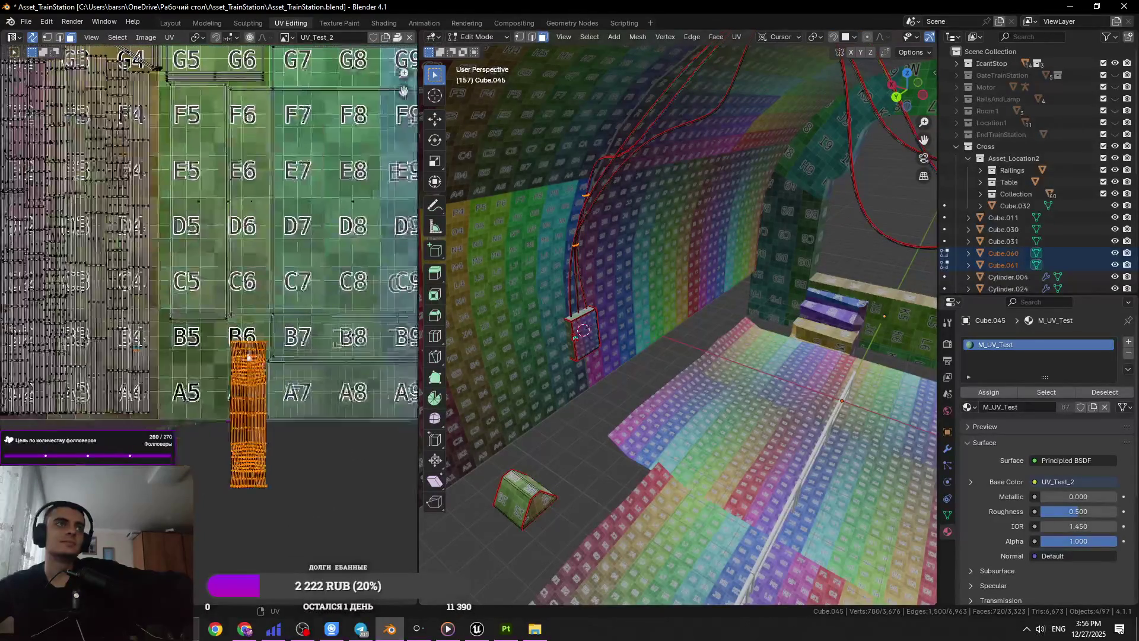
key("g")
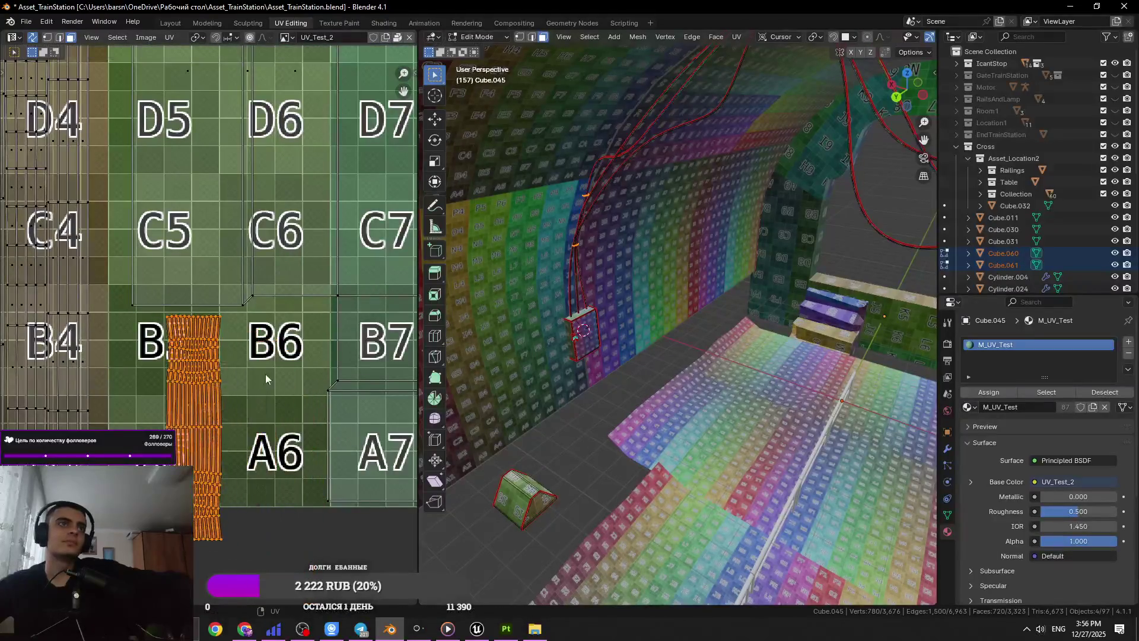
left_click(245, 375)
- Rotate, rescale and nudge the strip until it lies diagonally across B5–B7
key("r")
left_click(299, 479)
key("s")
left_click(350, 464)
key("r")
left_click(298, 470)
key("g")
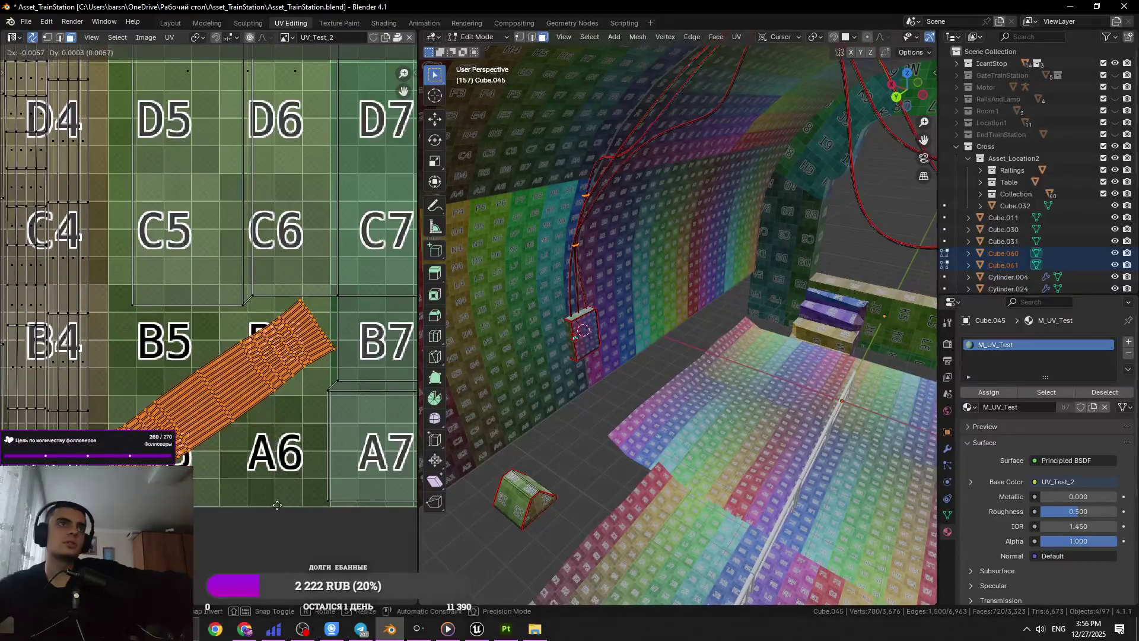
left_click(296, 472)
key("s")
left_click(311, 482)
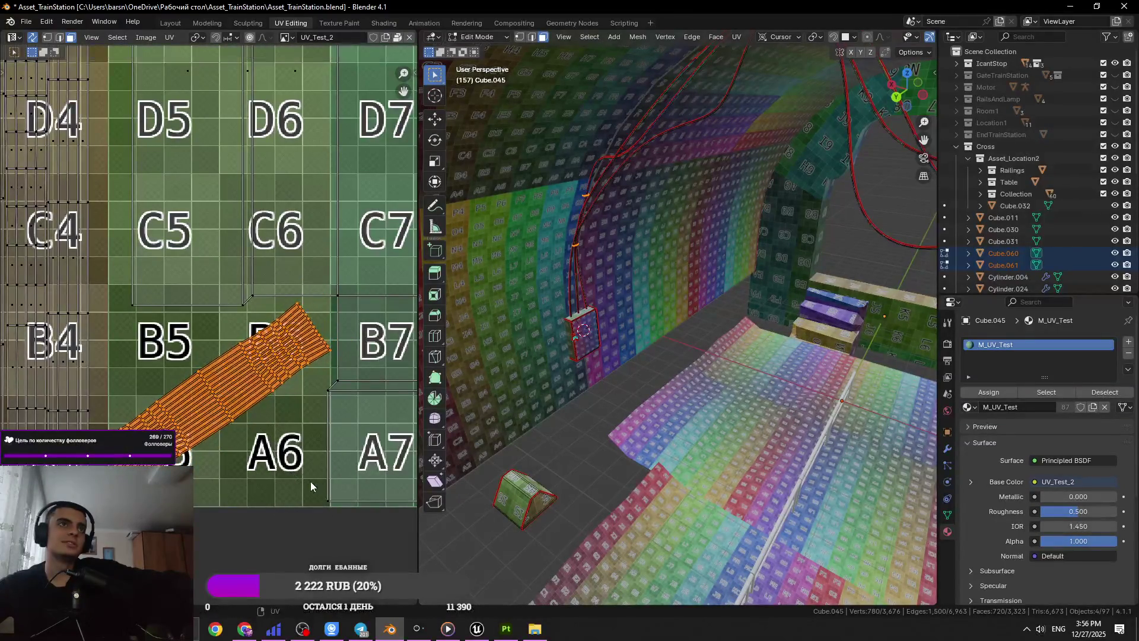
key("g")
left_click(295, 454)
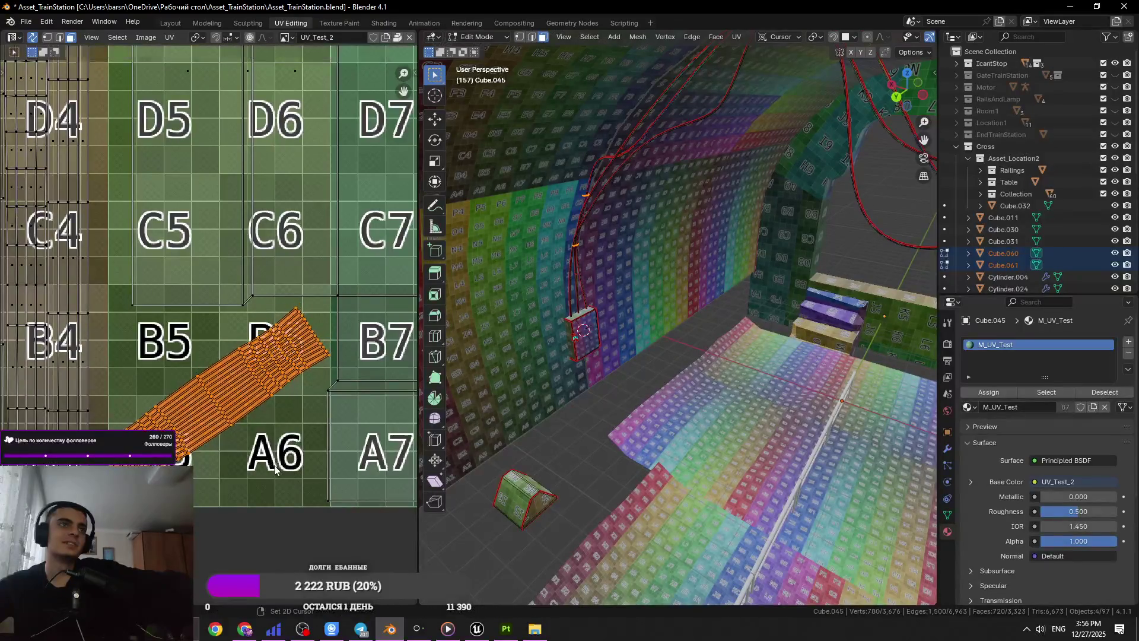
- Deselect all UVs, save the file, and return to Object Mode
key("a")
key("Home")
key("alt+a")
key("ctrl+s")
key("Tab")
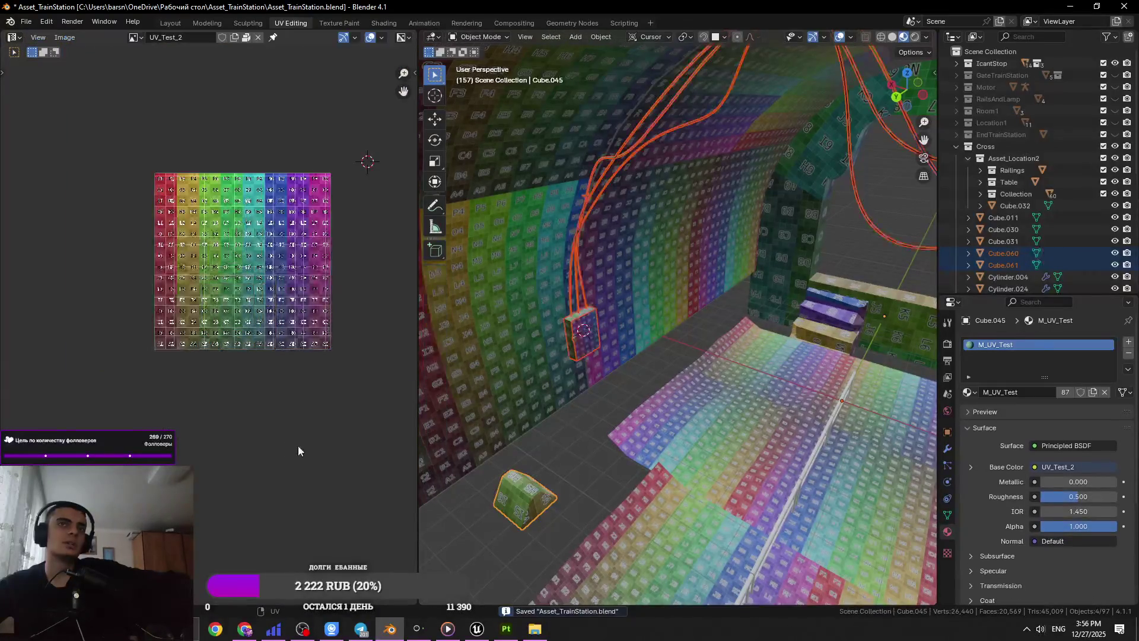
left_click(580, 317)
- Select the two small wall boxes and the bottom box
left_click(576, 280)
left_click(577, 308)
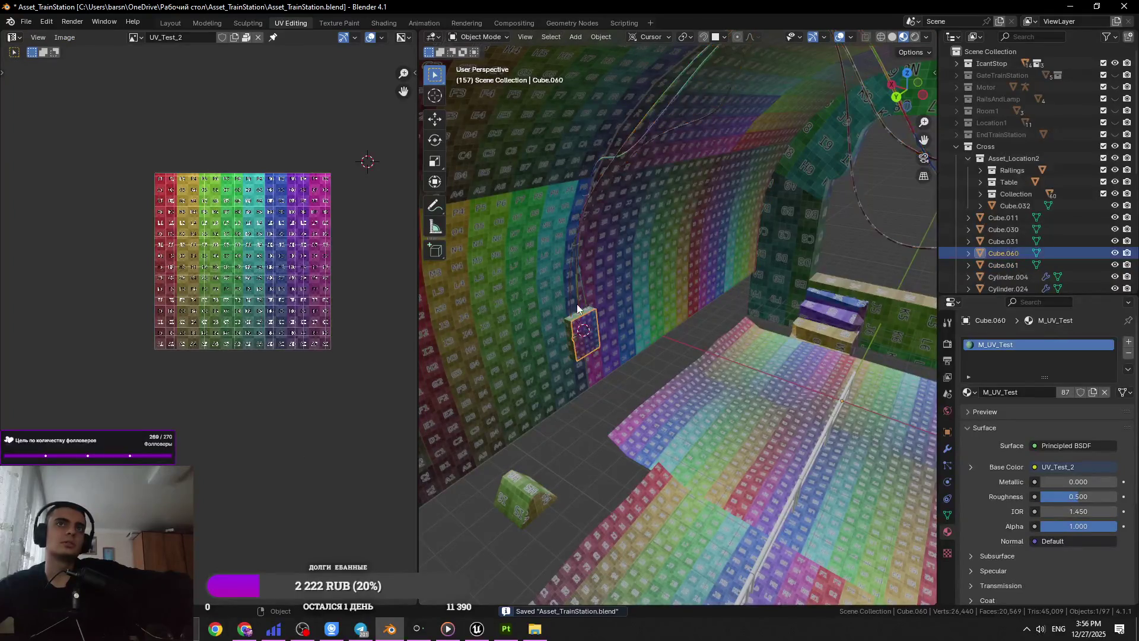
left_click(568, 308, "shift")
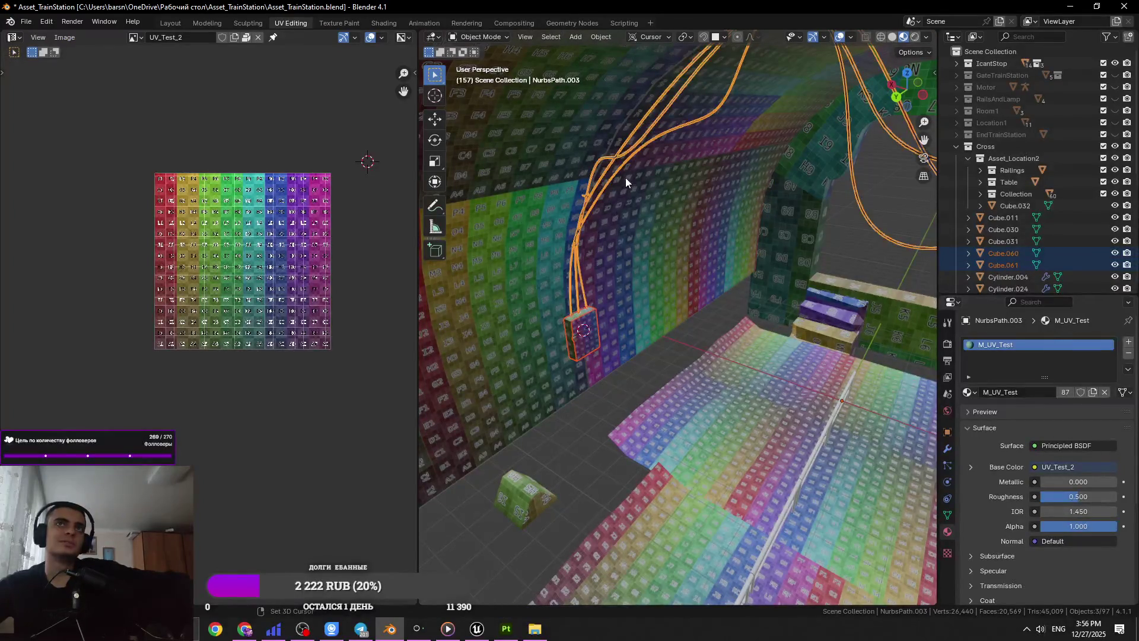
scroll(625, 177, "down", 5)
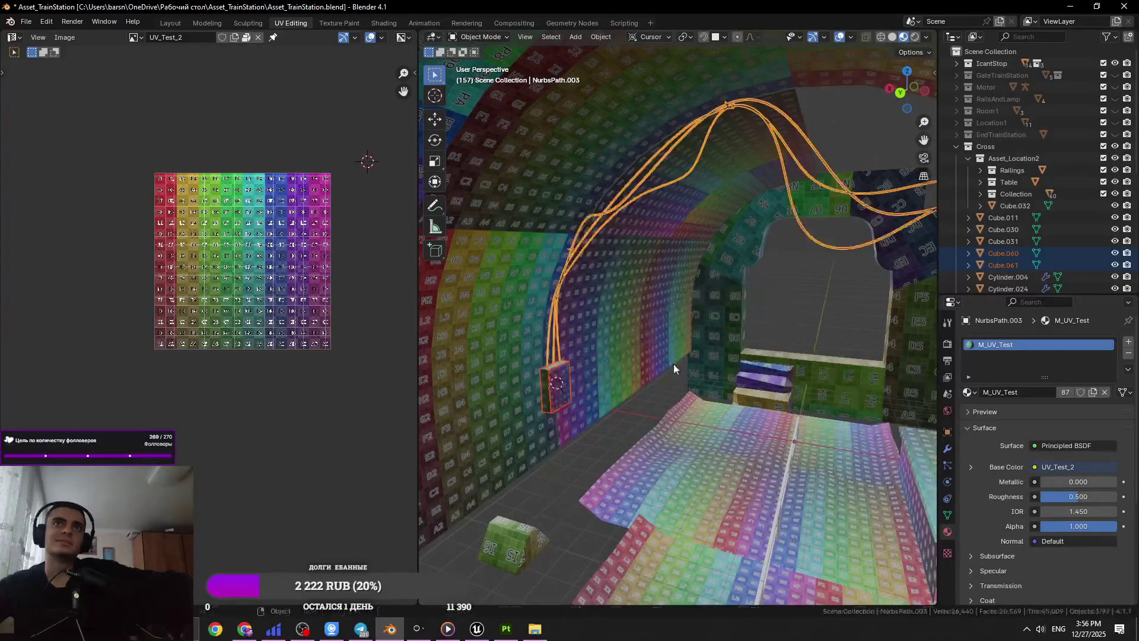
left_click(515, 521)
- Export the selection as FBX to Location2_ElectroAndWires.fbx
left_click(35, 21)
mouse_move(52, 202)
left_click(225, 319)
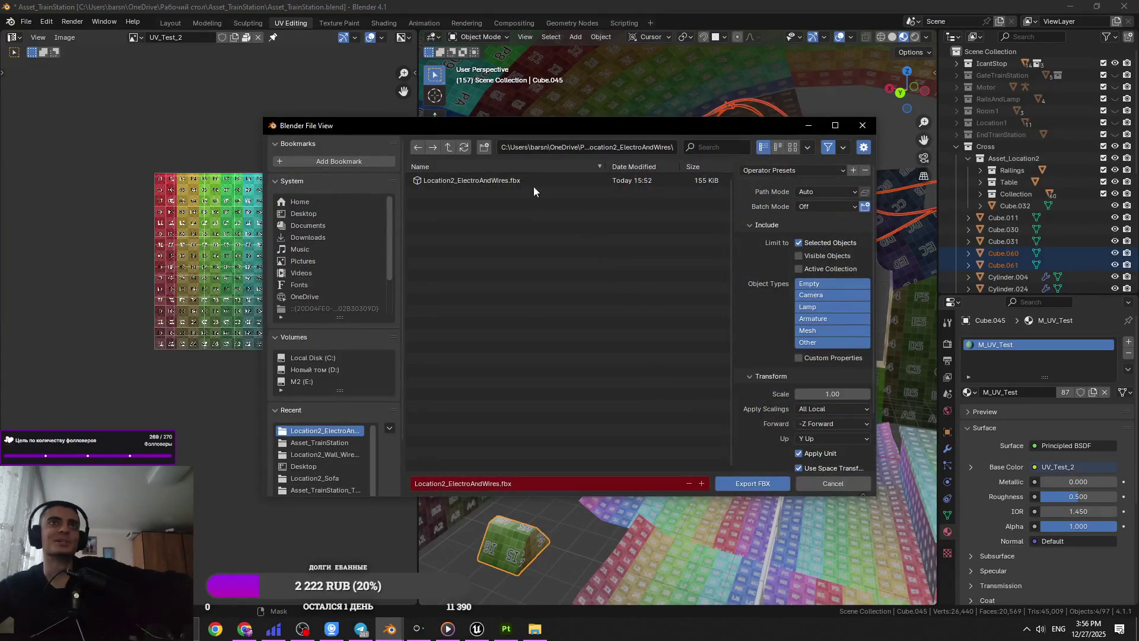
left_click(742, 487)
key("alt+Tab")
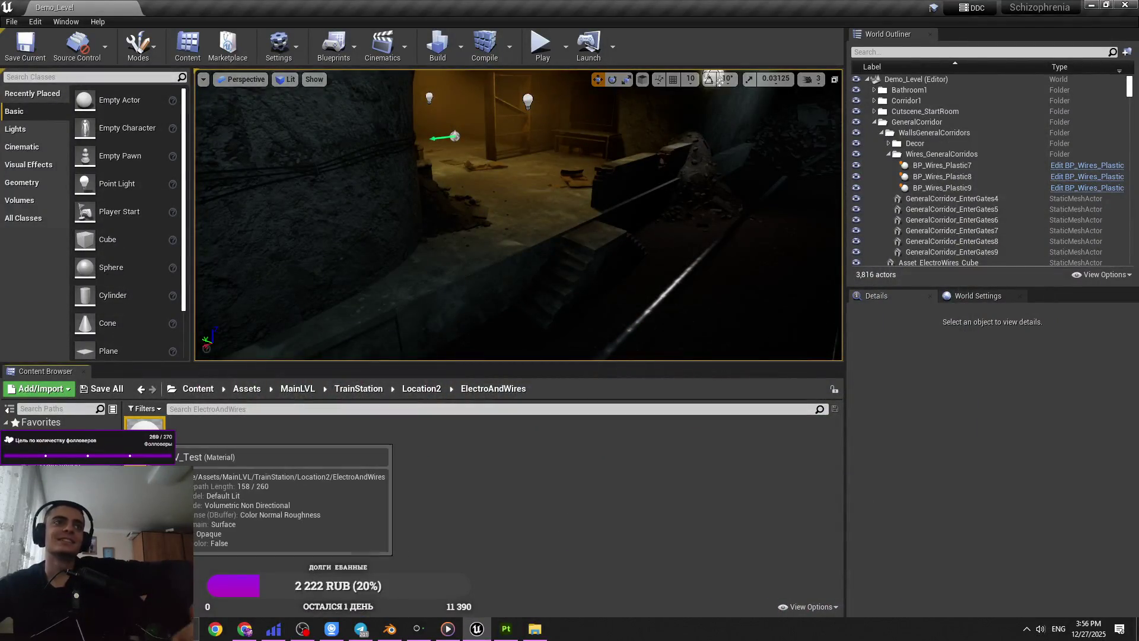
- Delete the old asset and import Location2_ElectroAndWires.fbx, bringing in the cube, NurbsPath_003 and material
key("Delete")
left_click(547, 509)
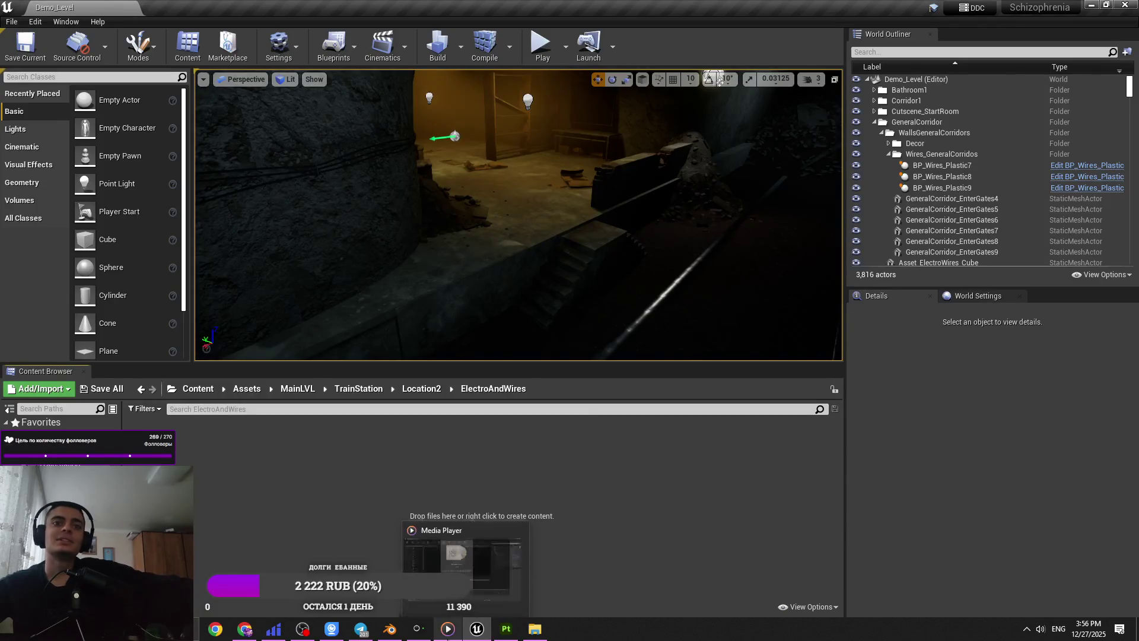
left_click(532, 634)
left_click_drag(516, 236, 460, 407)
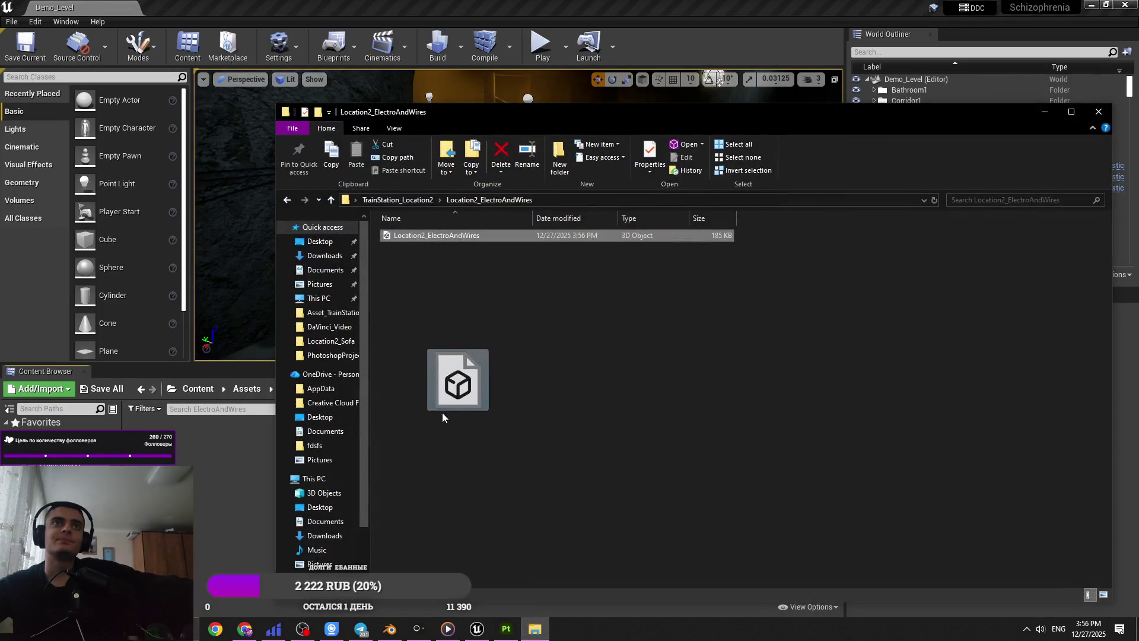
left_click_drag(240, 534, 240, 534)
left_click(1059, 113)
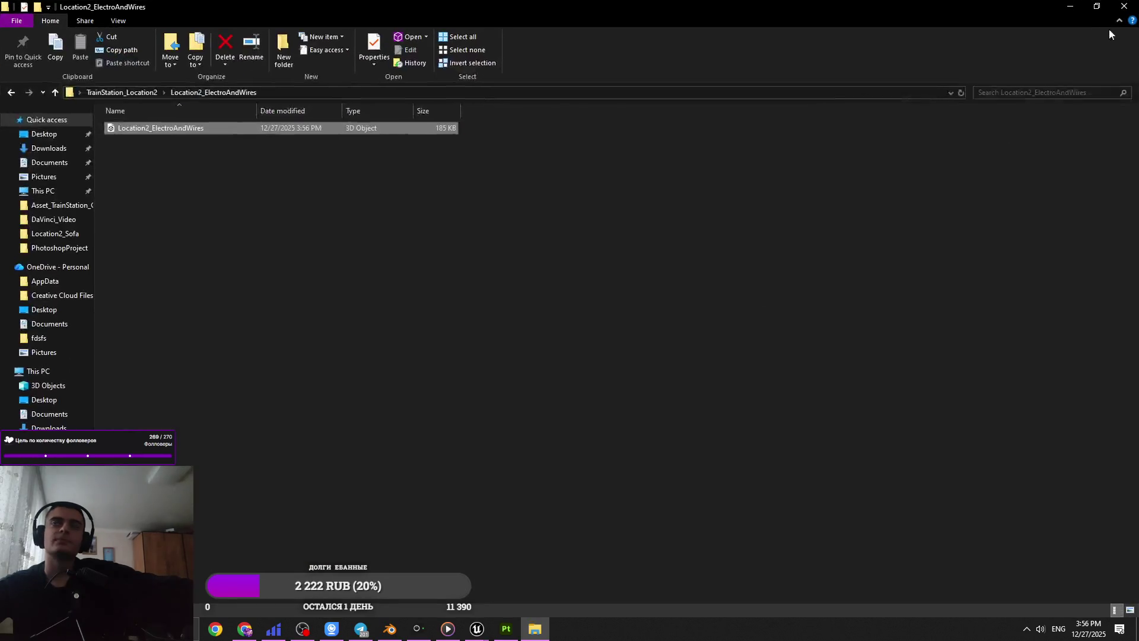
left_click(1068, 12)
left_click(632, 537)
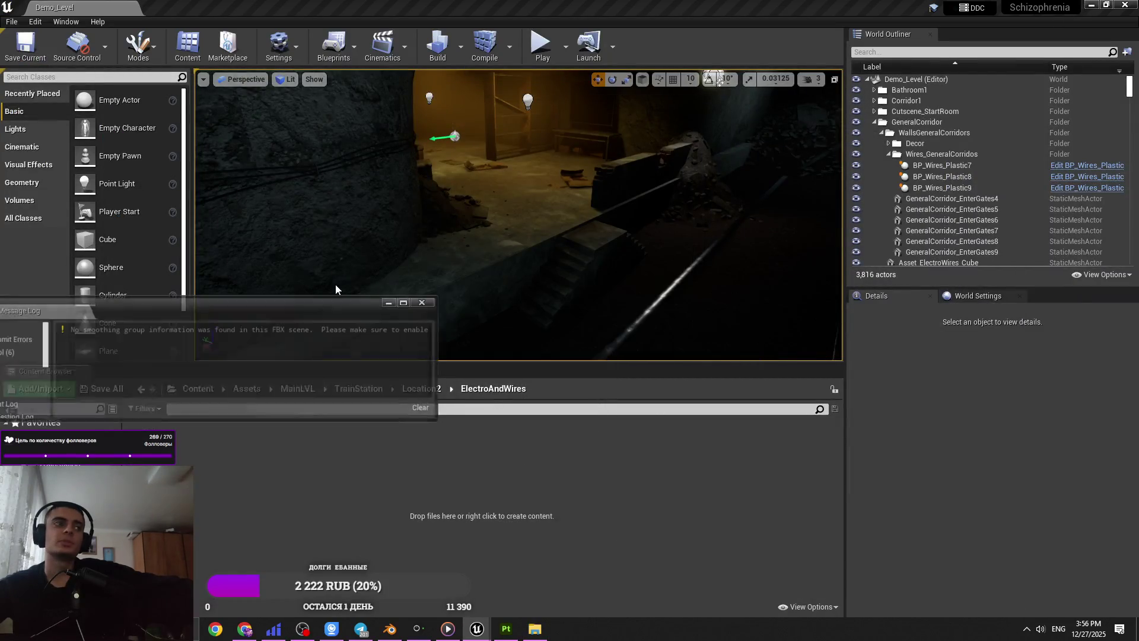
left_click(424, 302)
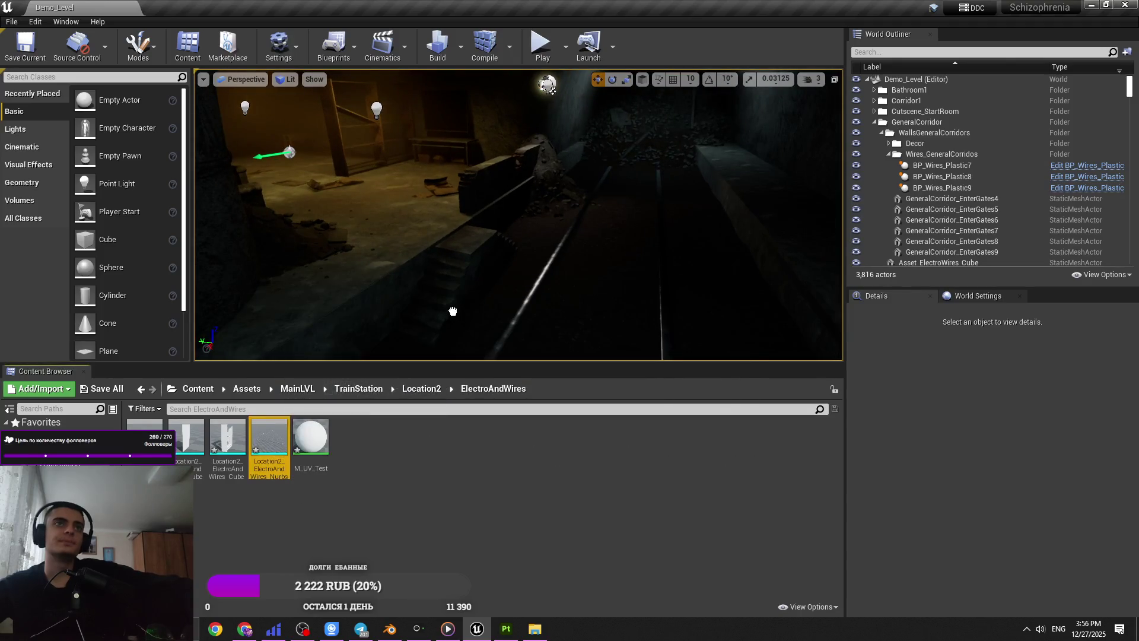
- Place the wire mesh in the level and set its pivot to the mesh bottom in Modeling mode
left_click_drag(453, 311, 442, 310)
left_click(314, 79)
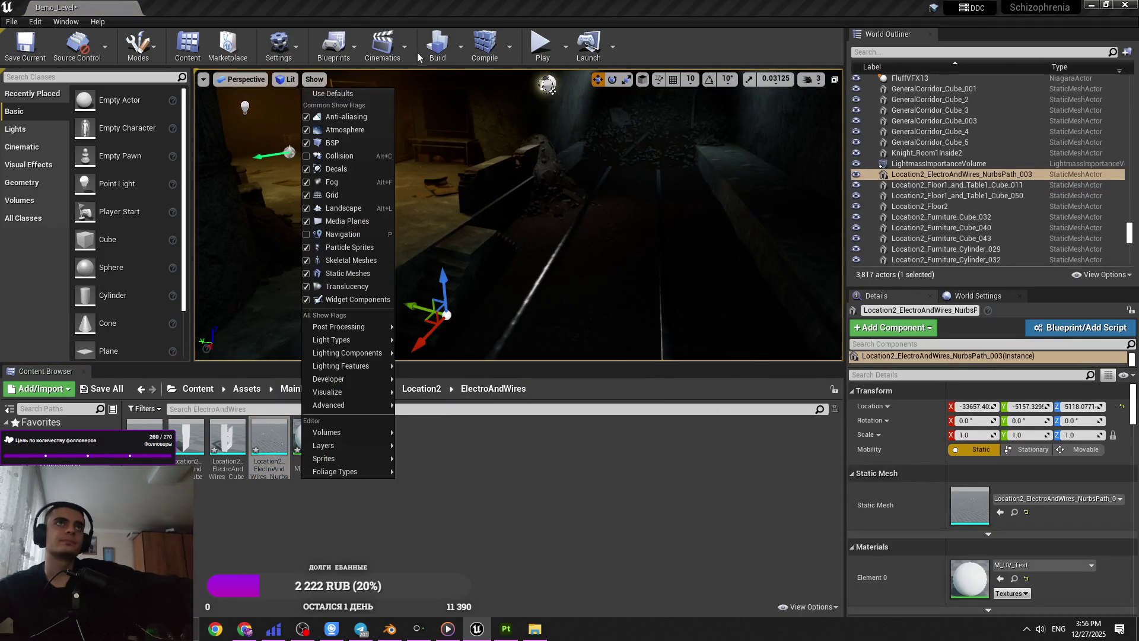
left_click(187, 58)
left_click(137, 45)
left_click(163, 148)
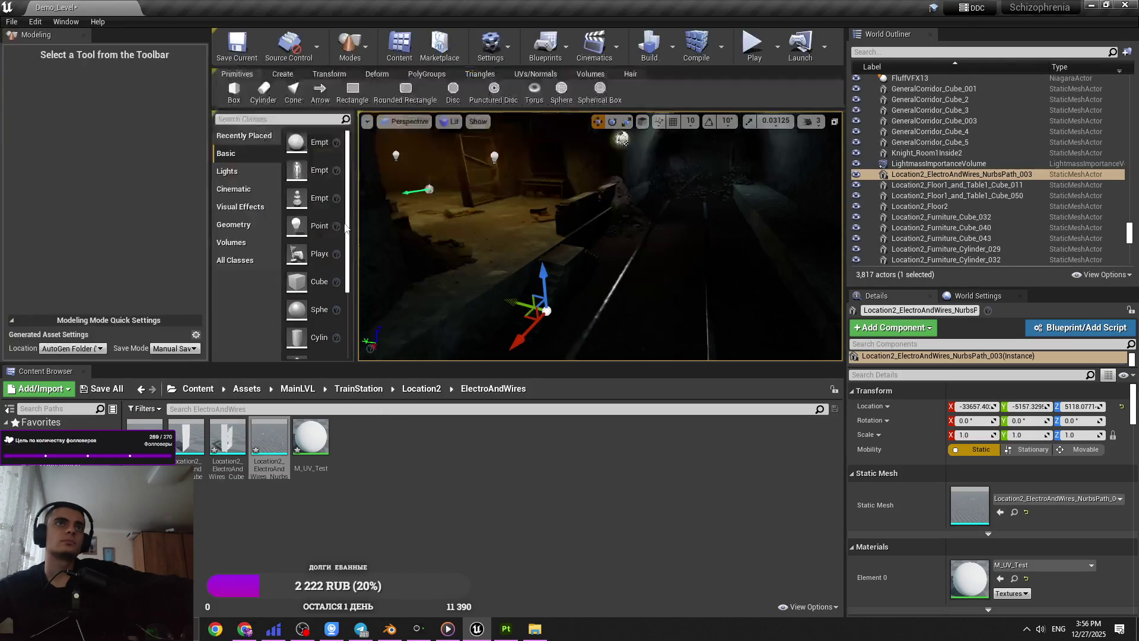
left_click(329, 74)
left_click(394, 92)
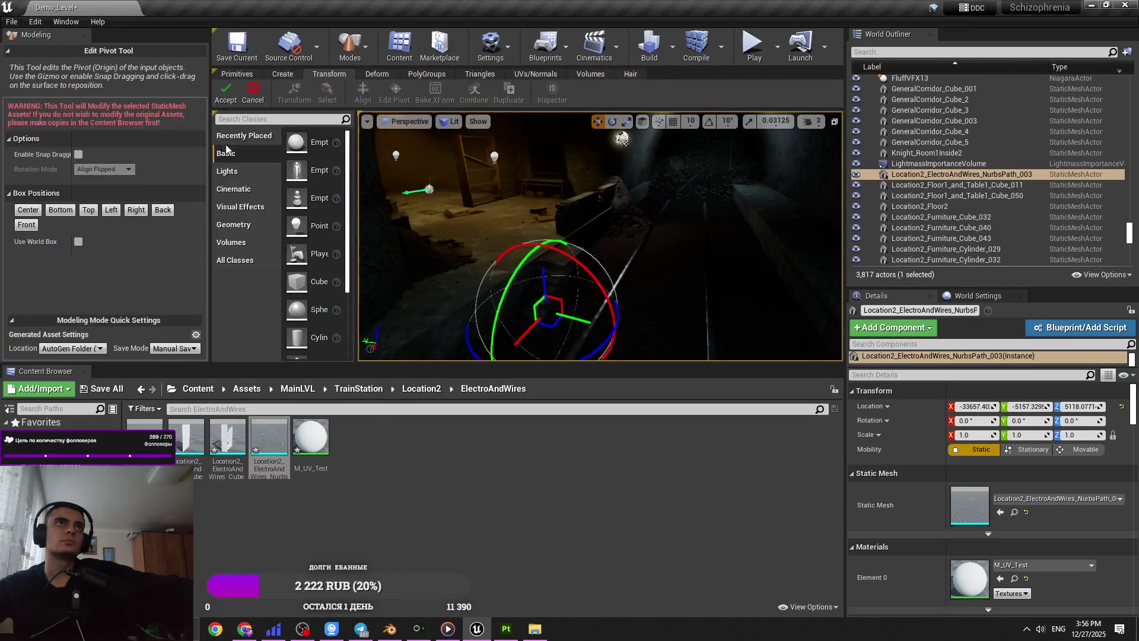
left_click(60, 209)
left_click(225, 92)
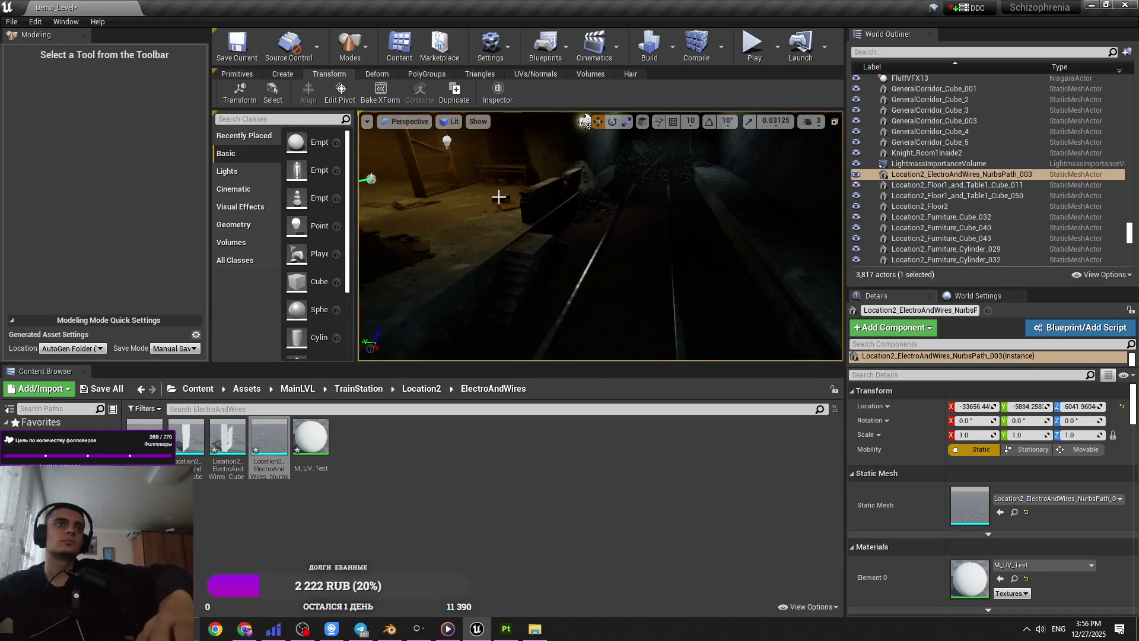
- Re-edit the pivot, dragging it to the lower middle of the wires
key("ctrl+z")
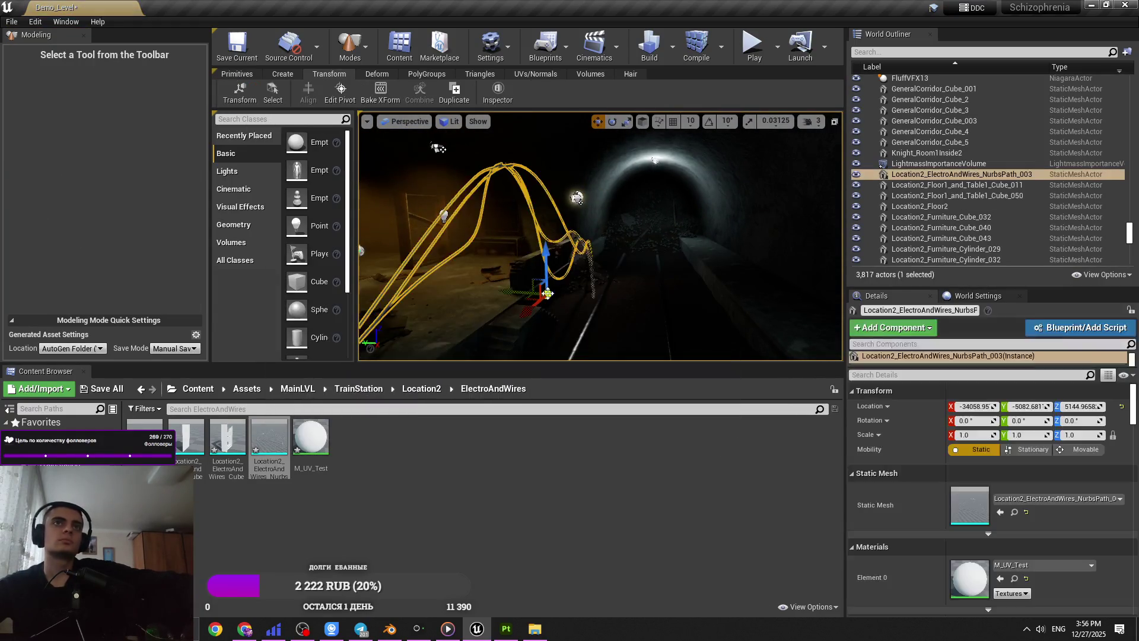
right_click_drag(599, 237, 528, 264)
left_click(340, 93)
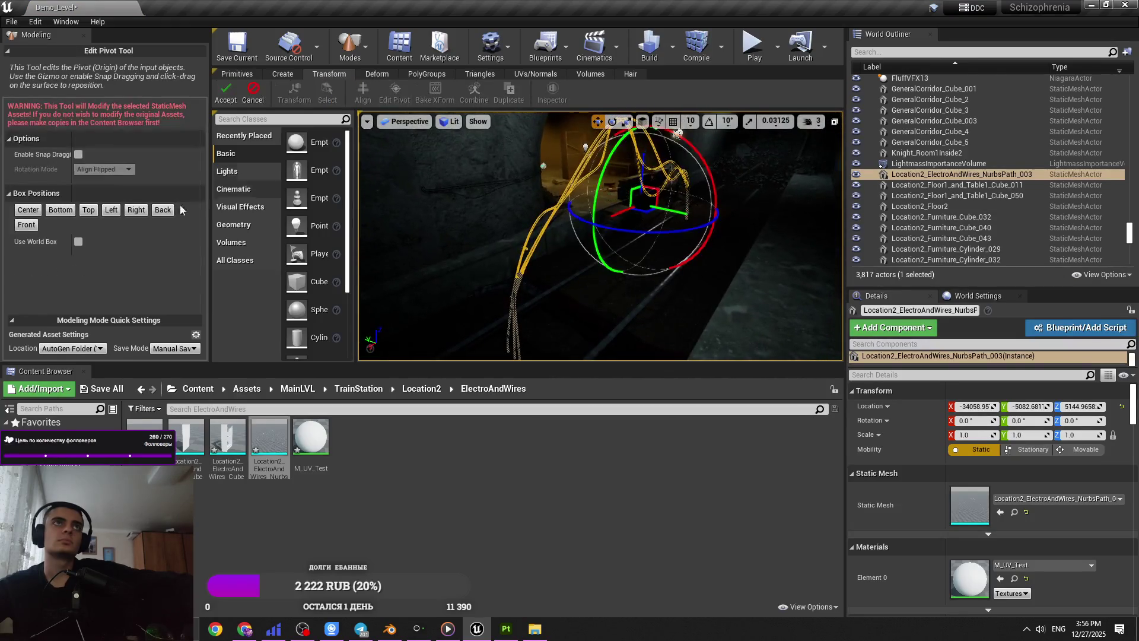
left_click(109, 213)
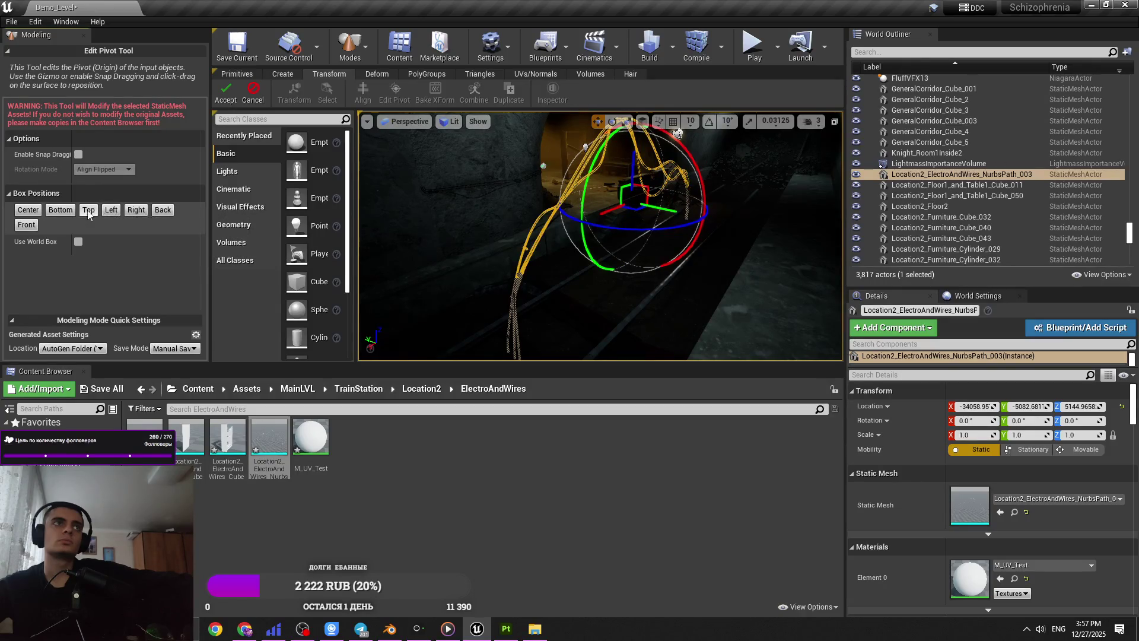
left_click(88, 211)
left_click(161, 211)
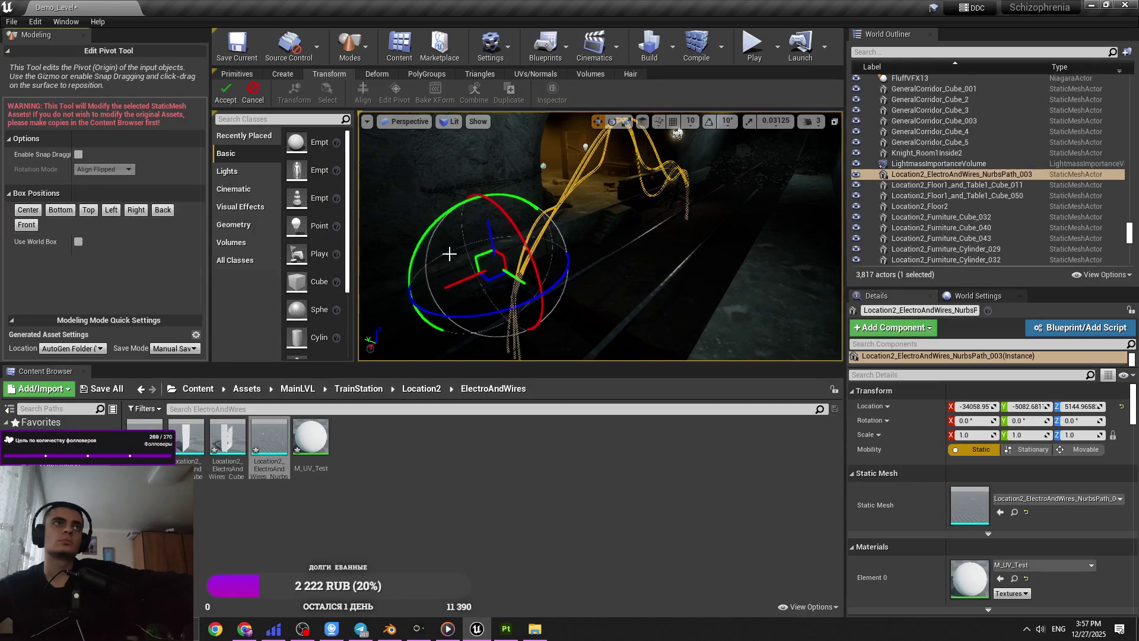
left_click_drag(486, 230, 508, 328)
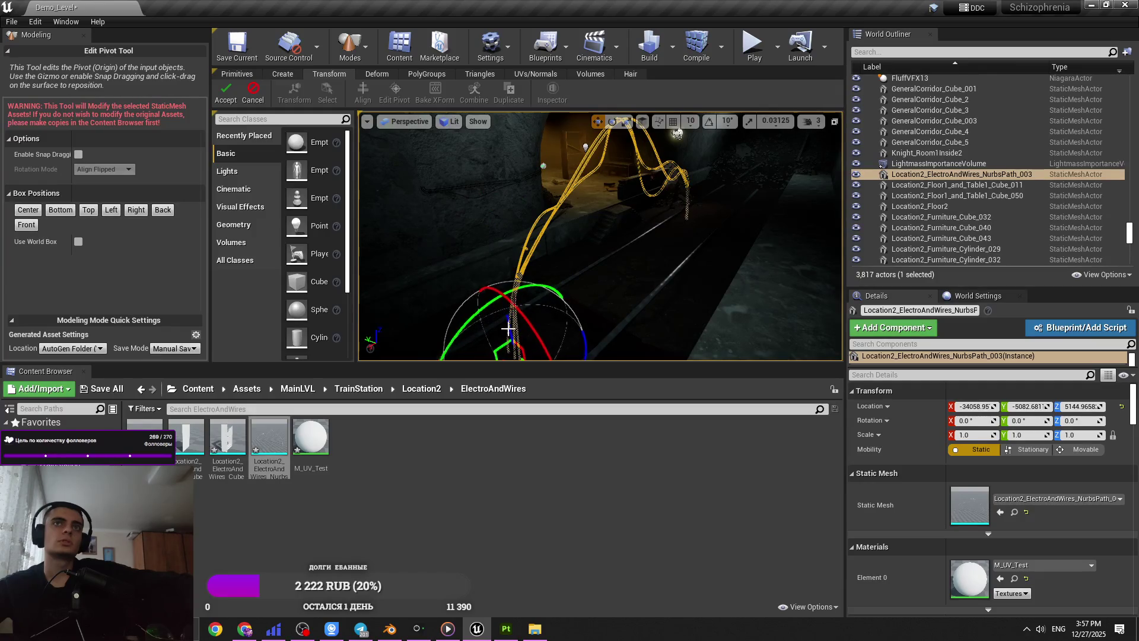
key("f")
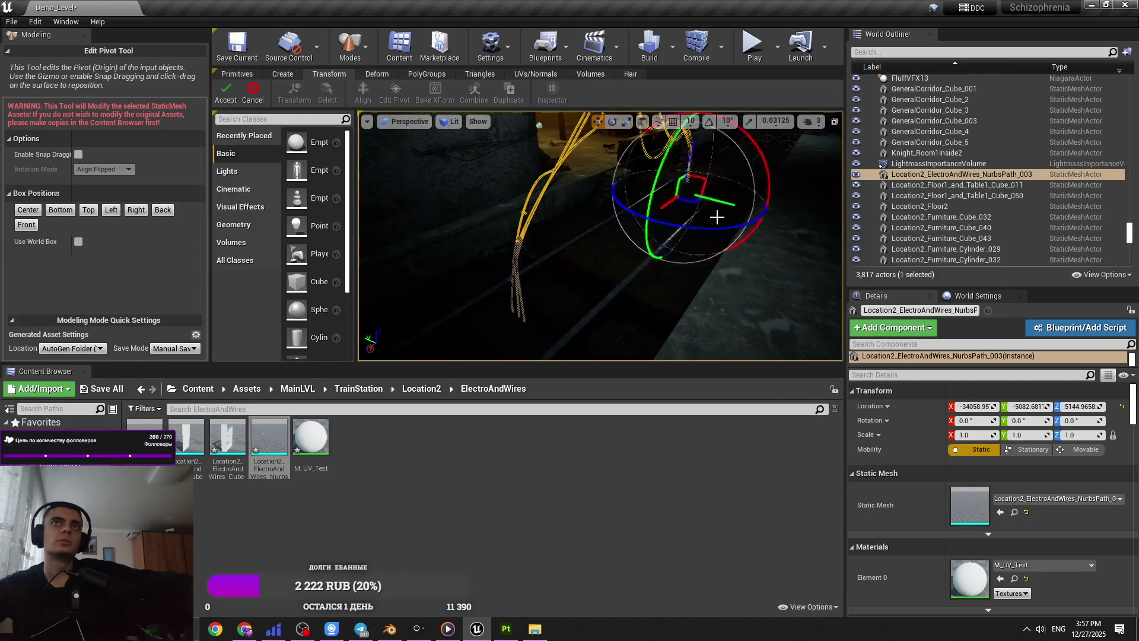
left_click(226, 93)
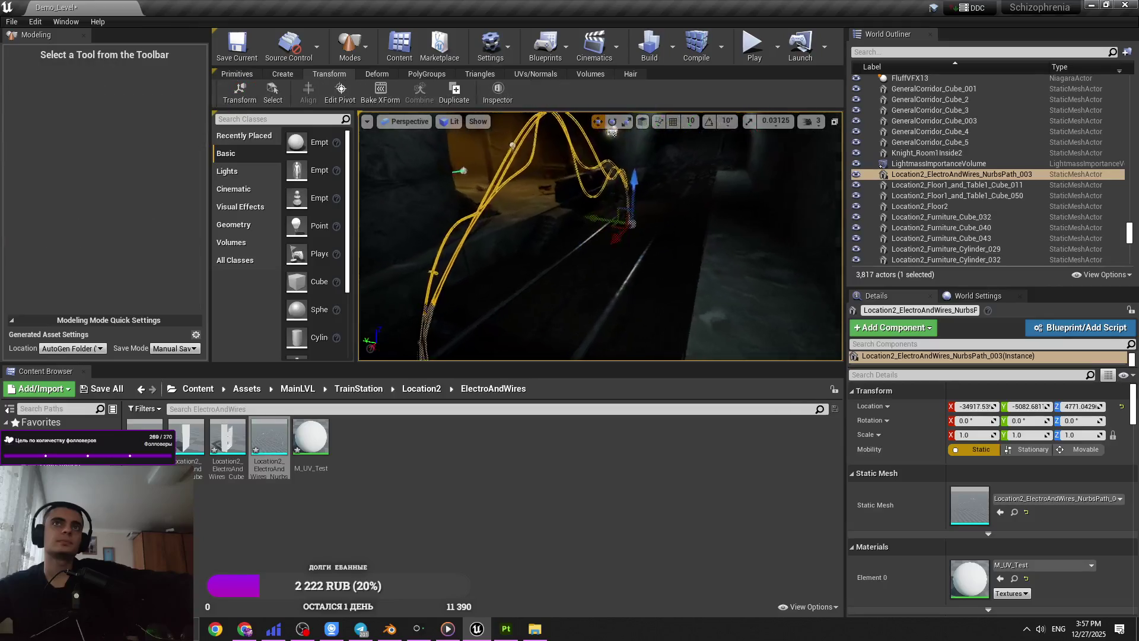
- Switch the viewport to Unlit and accept one more pivot adjustment
key("f")
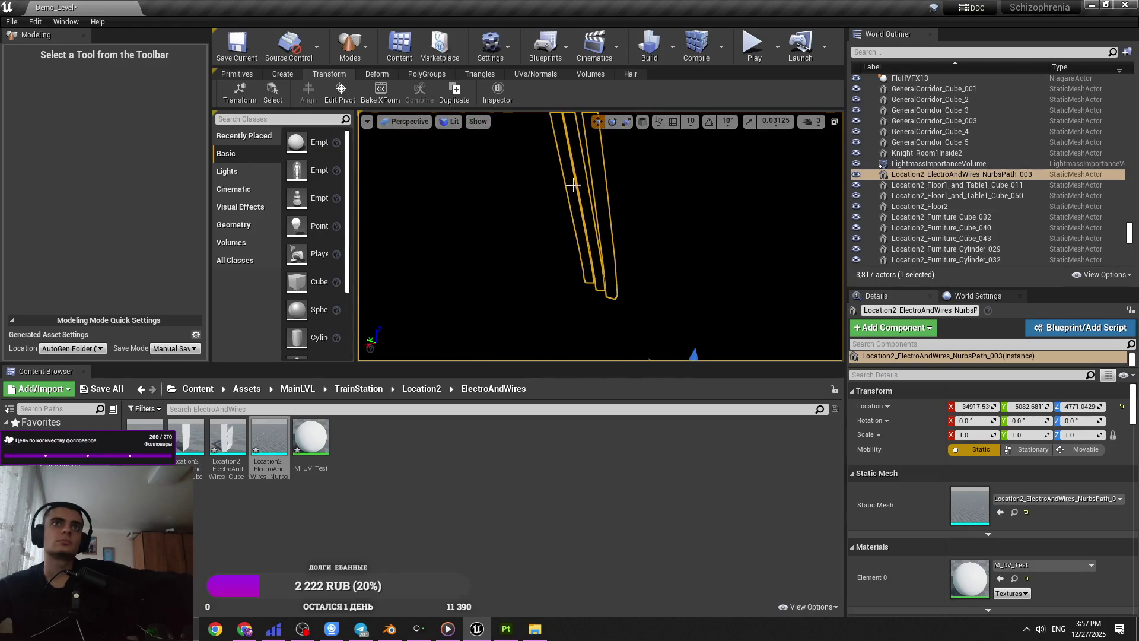
left_click(446, 122)
left_click(462, 159)
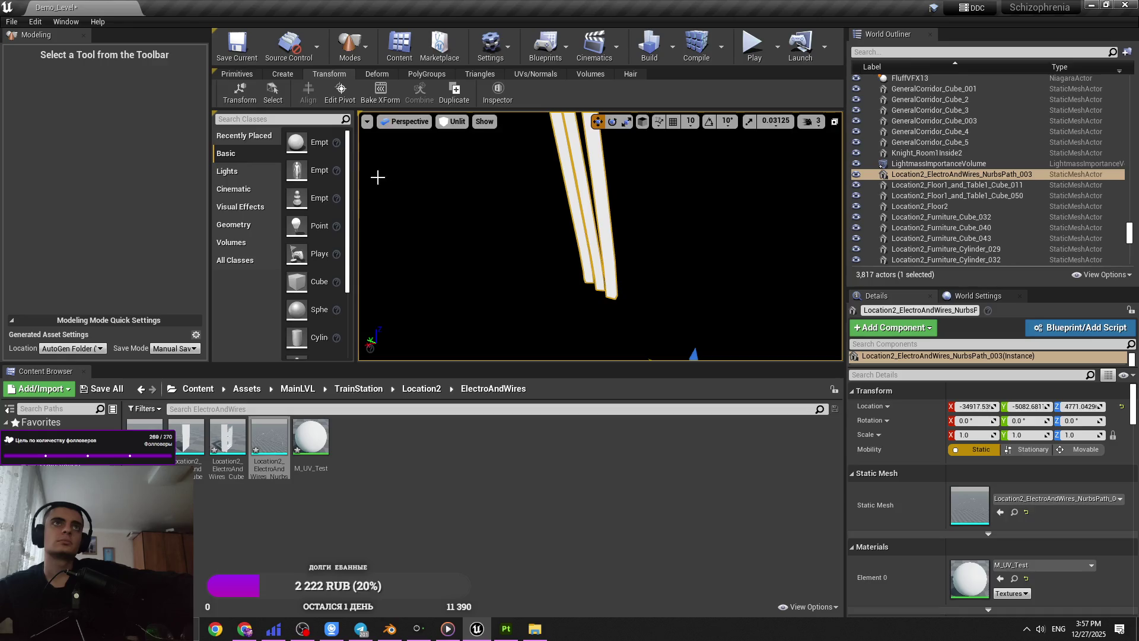
left_click(340, 93)
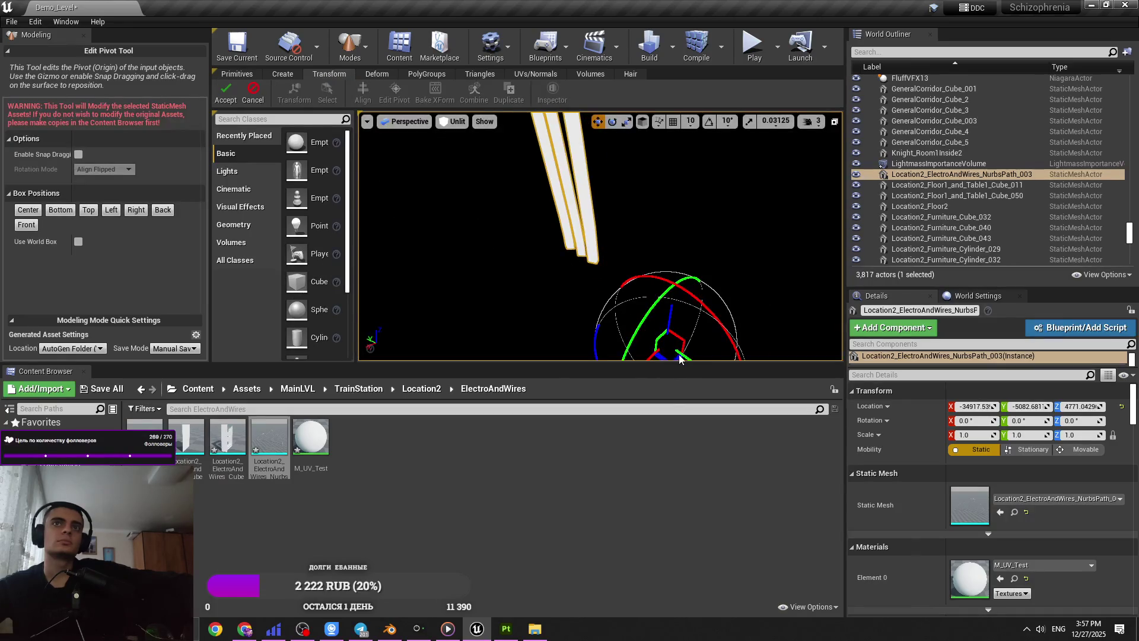
mouse_move(670, 330)
right_mouse_down()
mouse_move(641, 323)
mouse_move(663, 305)
mouse_move(565, 180)
mouse_move(530, 197)
right_mouse_up()
left_click(225, 95)
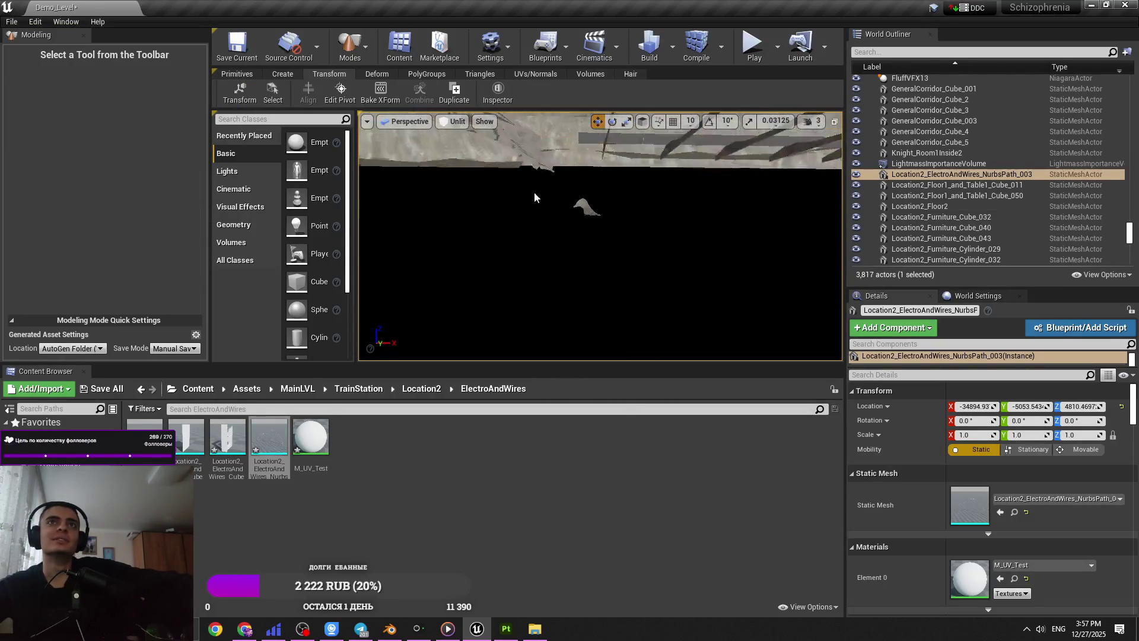
- Delete the Location2_Pile_Of_TrashV1 trash pile and save the Demo_Level map
left_click(584, 207)
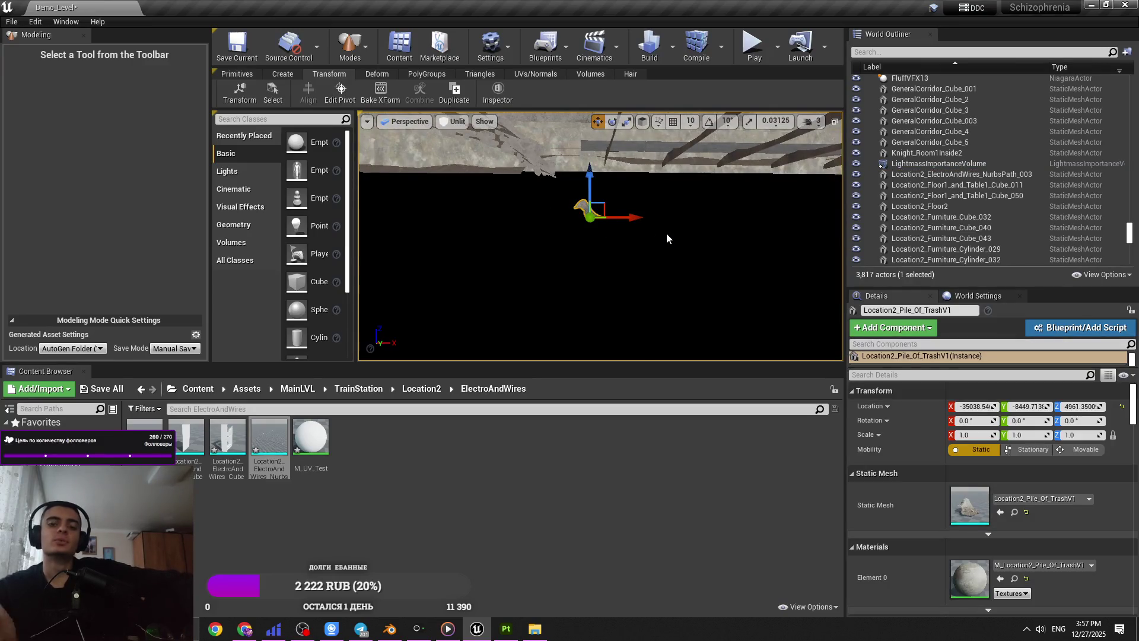
mouse_move(667, 239)
right_mouse_down()
mouse_move(682, 252)
mouse_move(682, 226)
mouse_move(685, 252)
right_mouse_up()
key("Delete")
right_click_drag(584, 166, 585, 150)
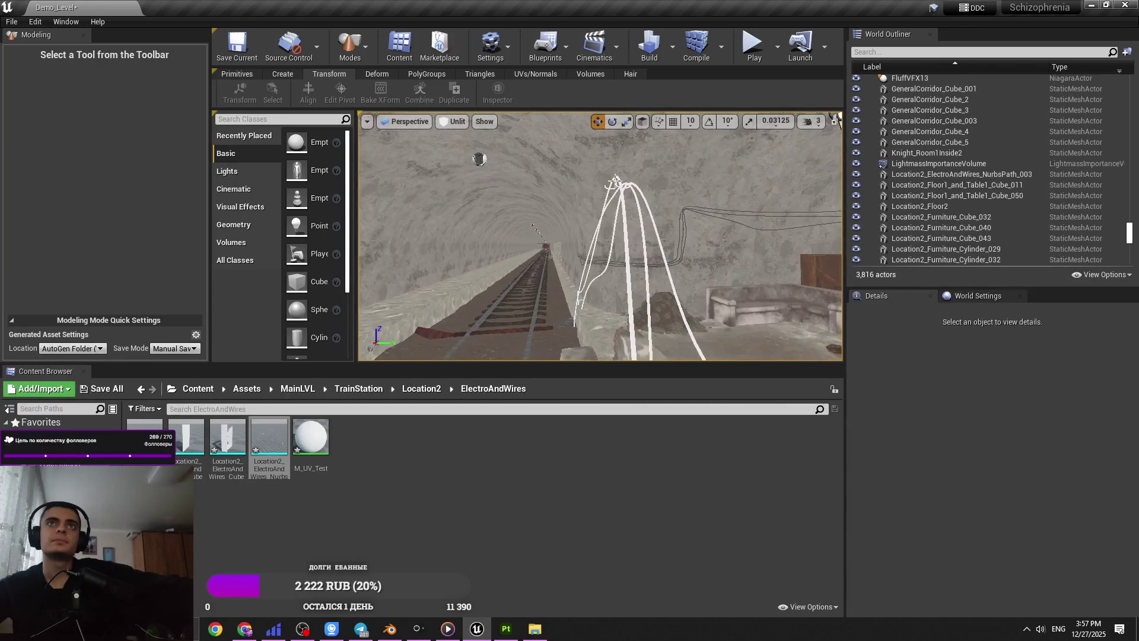
left_click(631, 236)
key("ctrl+s")
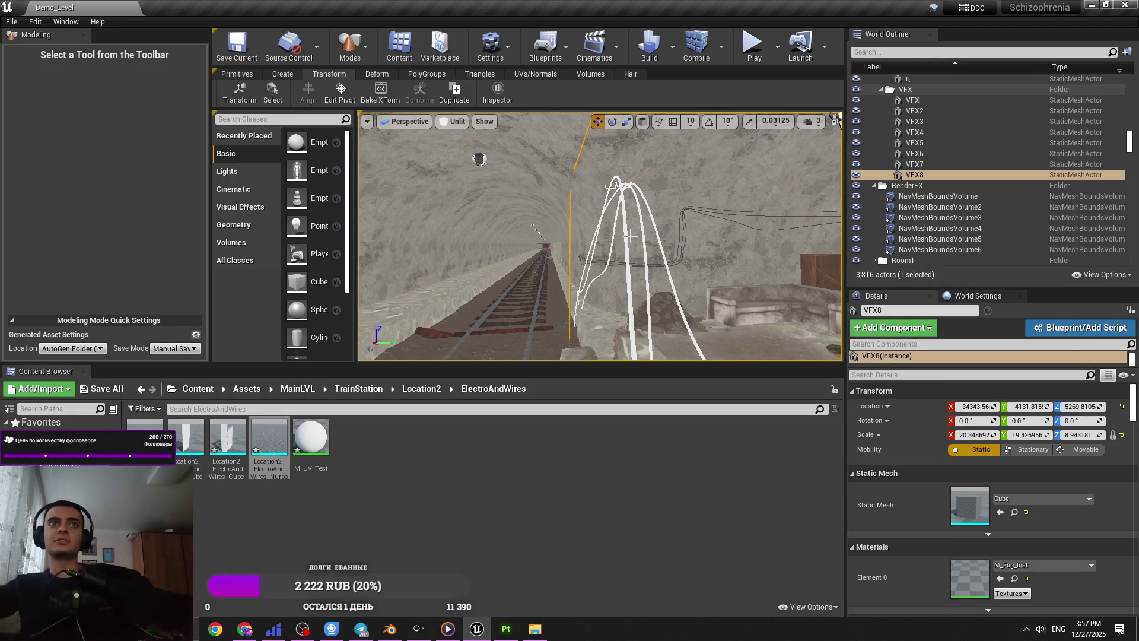
- Reselect the NurbsPath_003 wire mesh above the rails
mouse_move(658, 249)
right_mouse_down()
mouse_move(661, 266)
mouse_move(611, 248)
right_mouse_up()
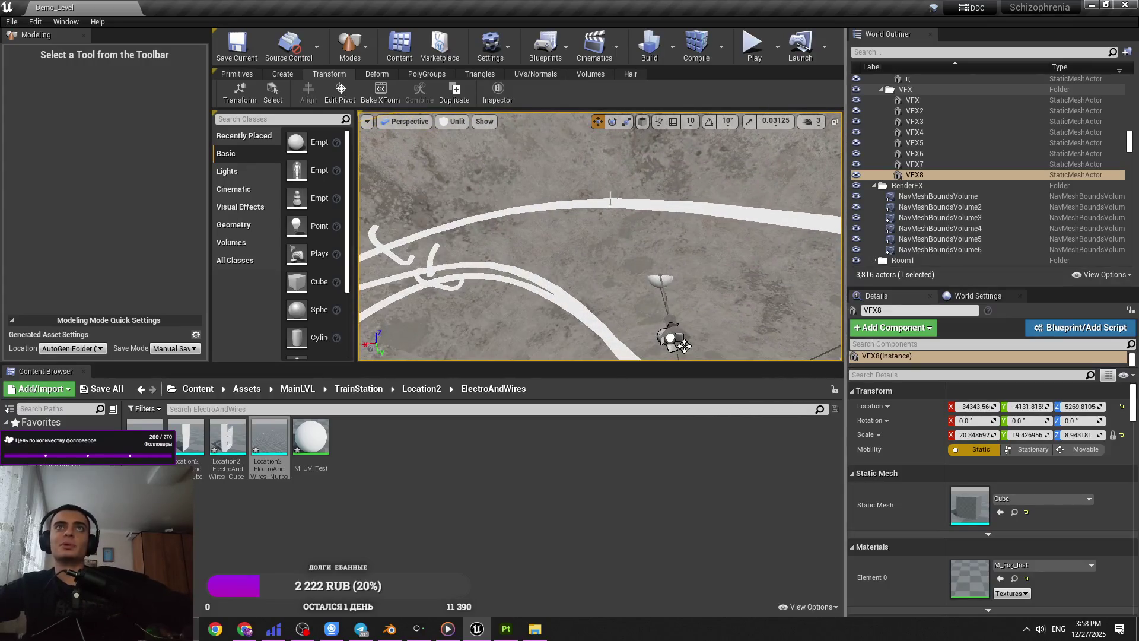
mouse_move(684, 346)
right_mouse_down()
mouse_move(652, 297)
mouse_move(682, 178)
mouse_move(698, 138)
mouse_move(756, 141)
right_mouse_up()
left_click(653, 297)
- With rotation snapping on, turn the wire mesh to -90 degrees around Z
key("e")
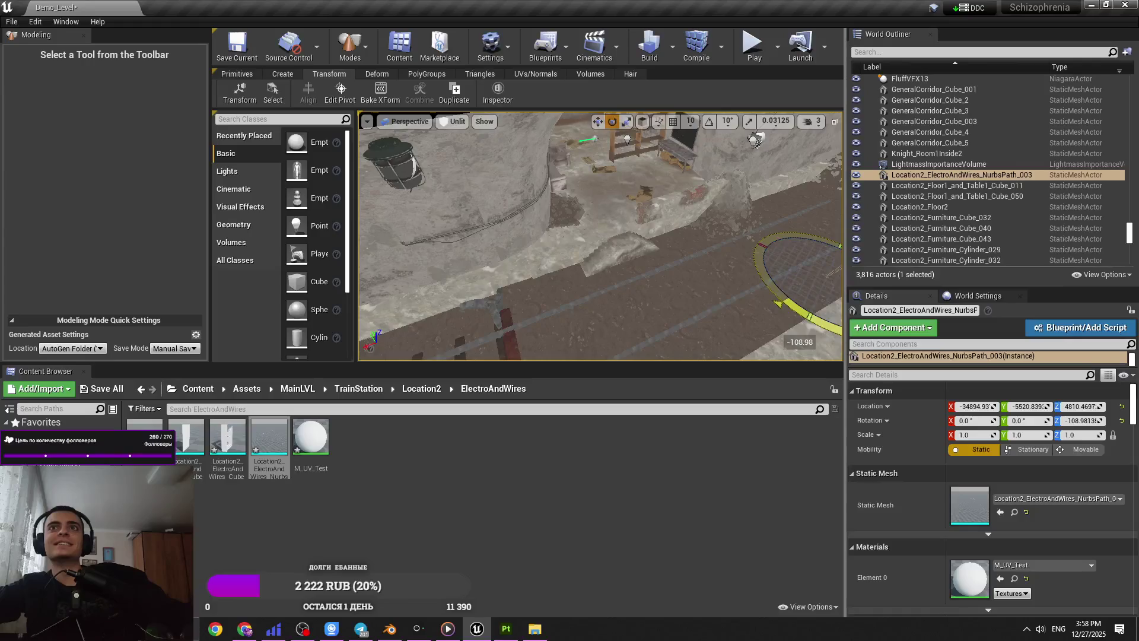
key("ctrl+z")
left_click(709, 121)
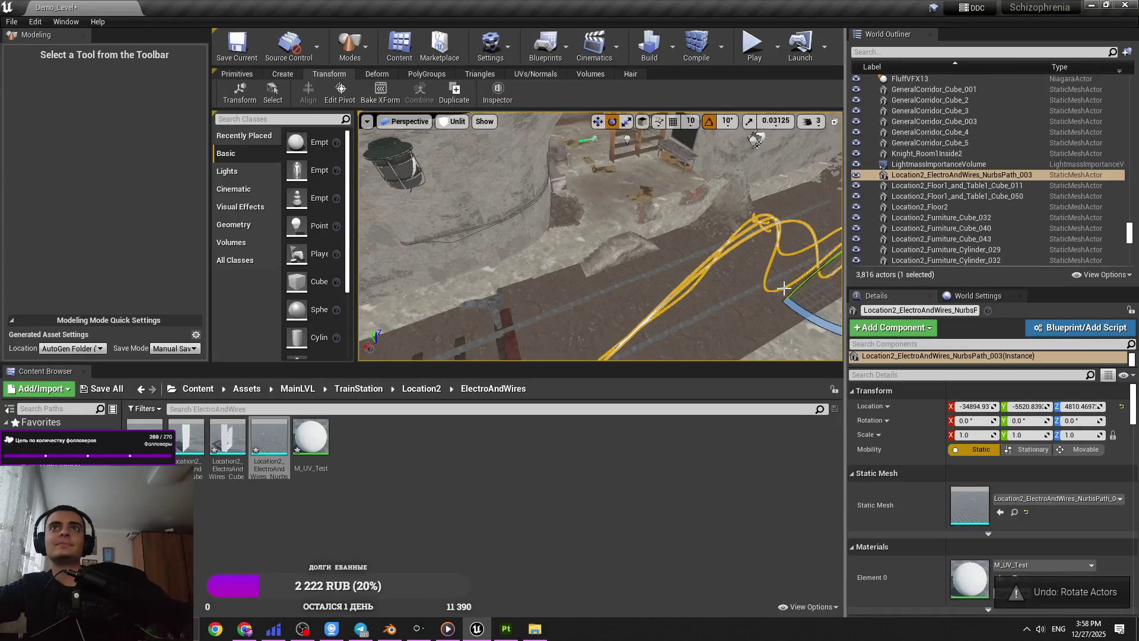
right_click_drag(748, 237, 763, 276)
left_click_drag(762, 269, 807, 290)
left_click_drag(705, 254, 682, 285)
- Slide the wires along X and Y toward the wall, keeping their scale at 1.0
key("w")
mouse_move(599, 267)
right_mouse_down()
mouse_move(595, 353)
mouse_move(515, 317)
mouse_move(564, 285)
mouse_move(702, 232)
right_mouse_up()
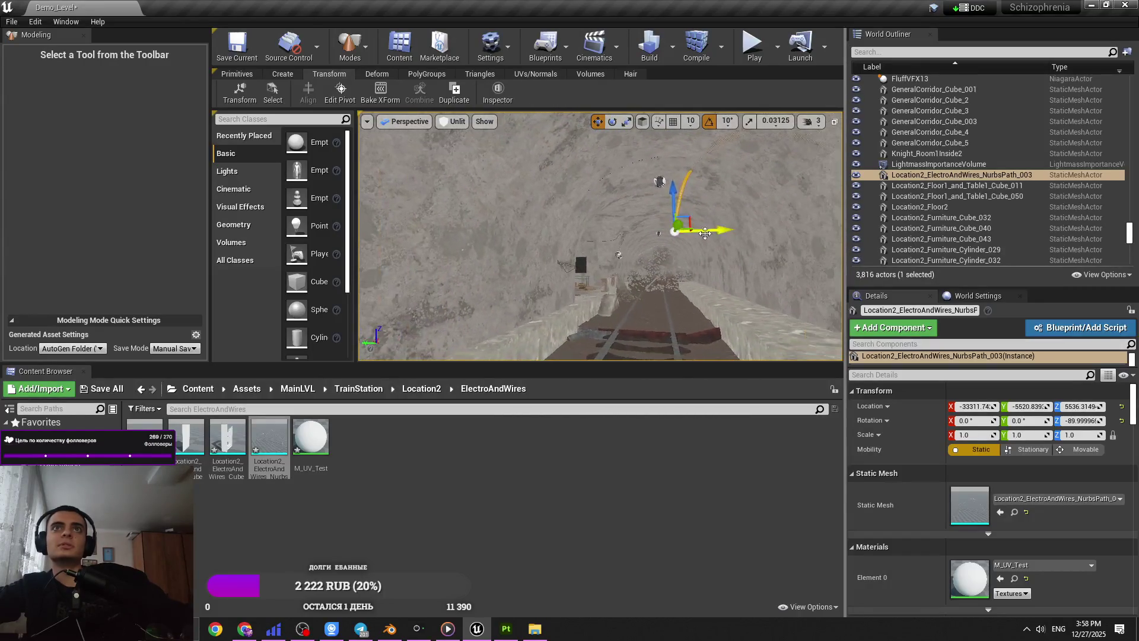
left_click_drag(615, 245, 598, 246)
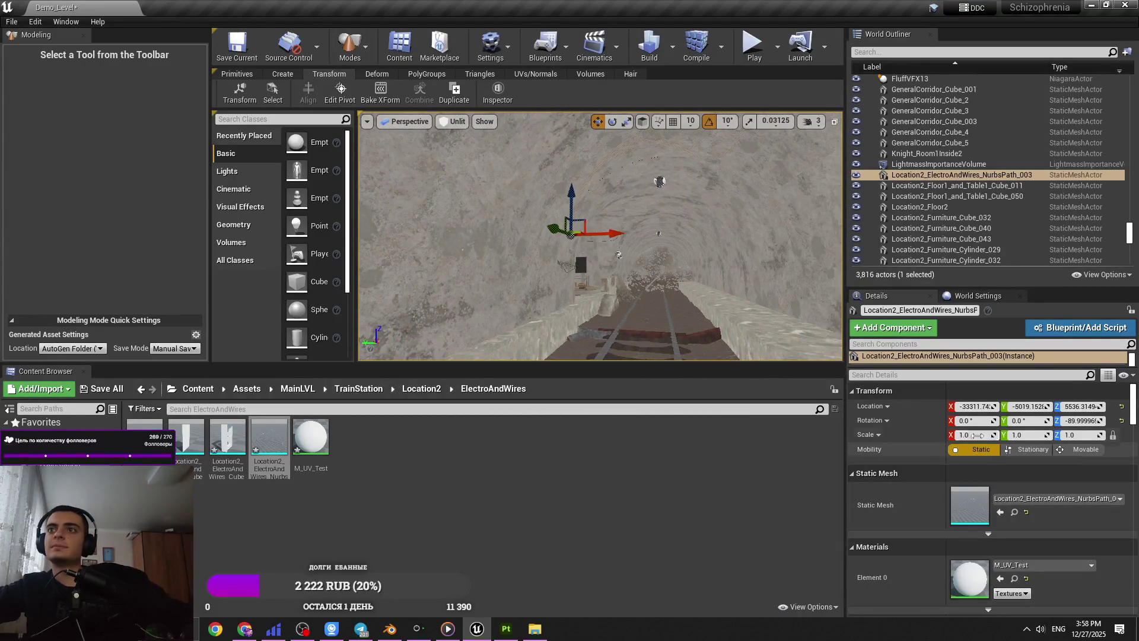
type("0.5")
key("Return")
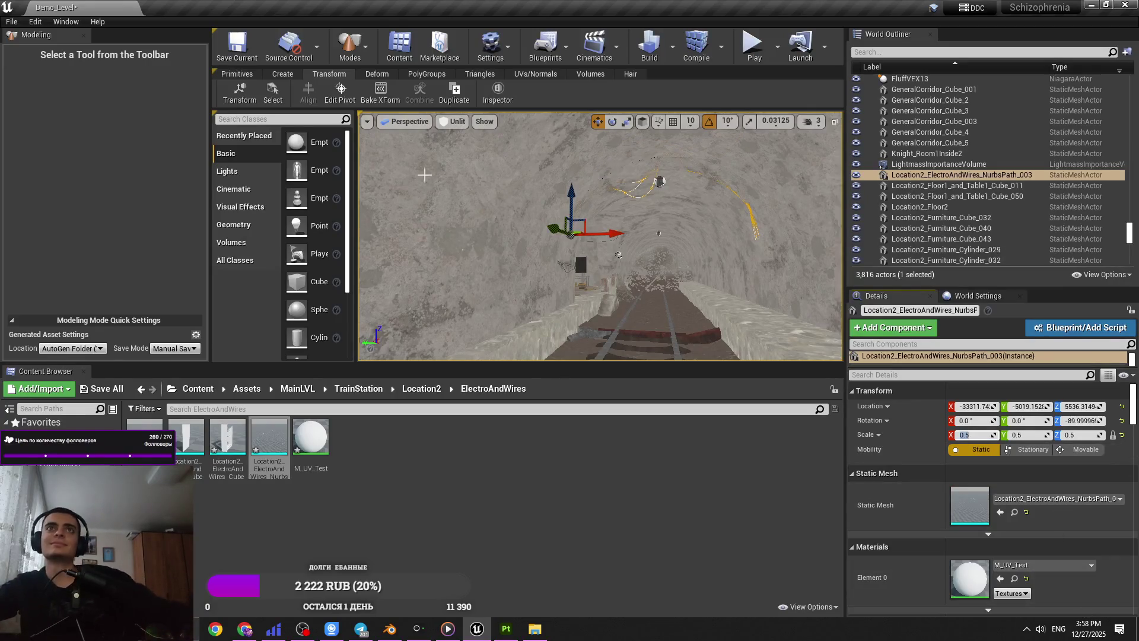
left_click(339, 87)
key("Return")
- Lower the wires along Z against the wall beside the side room, then return to Location2
mouse_move(600, 237)
right_mouse_down()
mouse_move(587, 231)
mouse_move(629, 261)
mouse_move(671, 255)
right_mouse_up()
middle_click_drag(407, 189, 449, 157)
left_click_drag(449, 157, 447, 264)
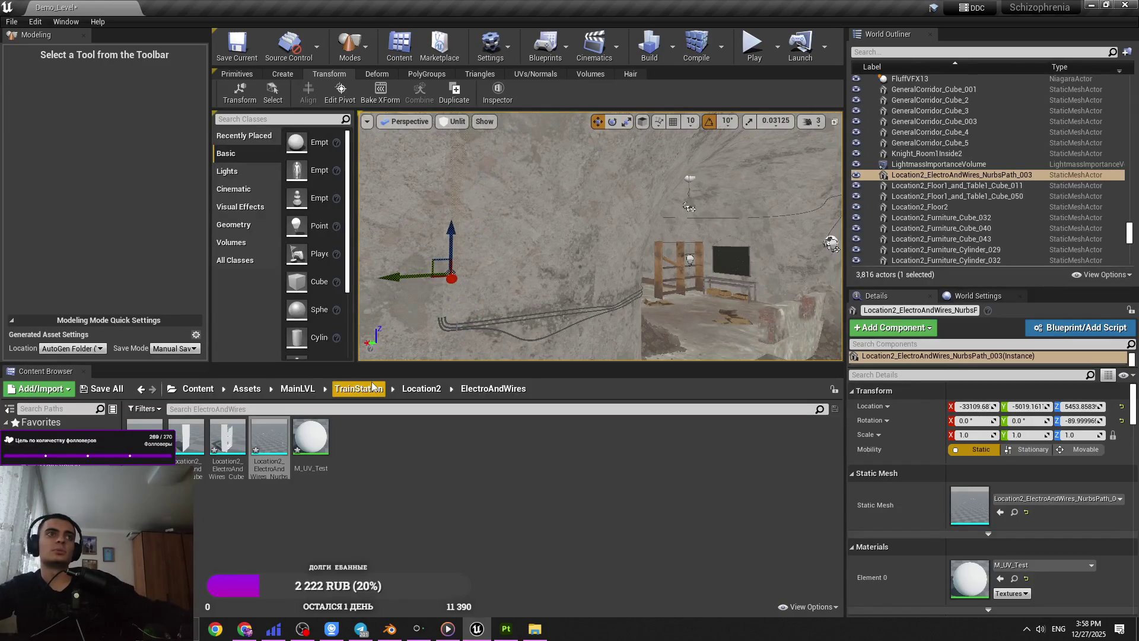
left_click(437, 393)
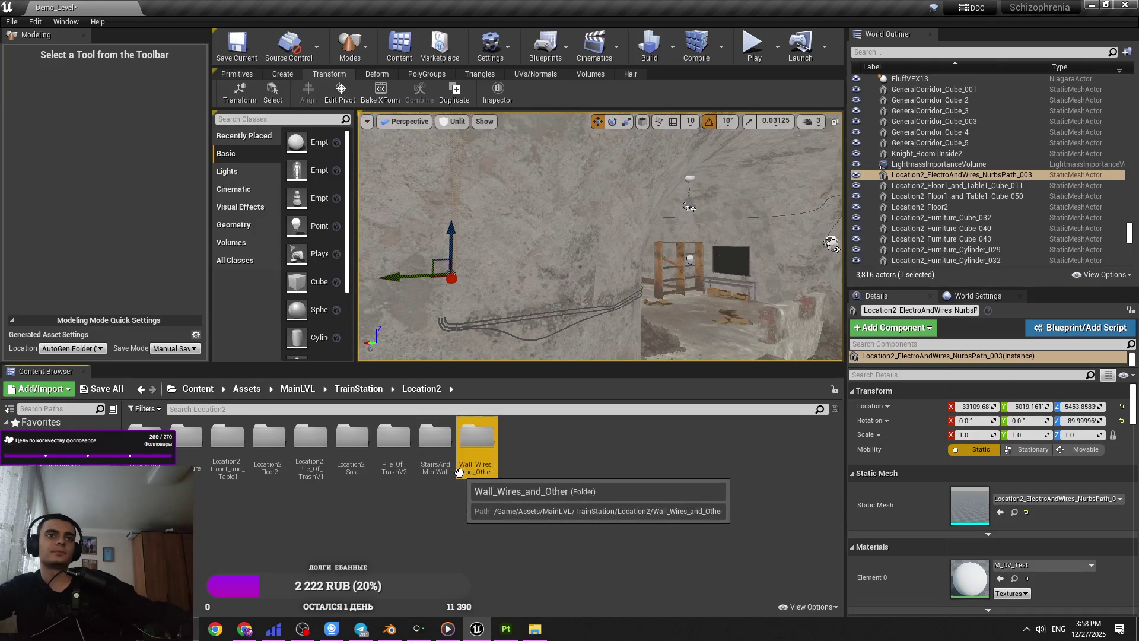
- Place the cylinder sign asset from Wall_Wires_and_Other onto the tunnel wall
double_click(476, 448)
left_click_drag(435, 441, 545, 317)
left_click(350, 99)
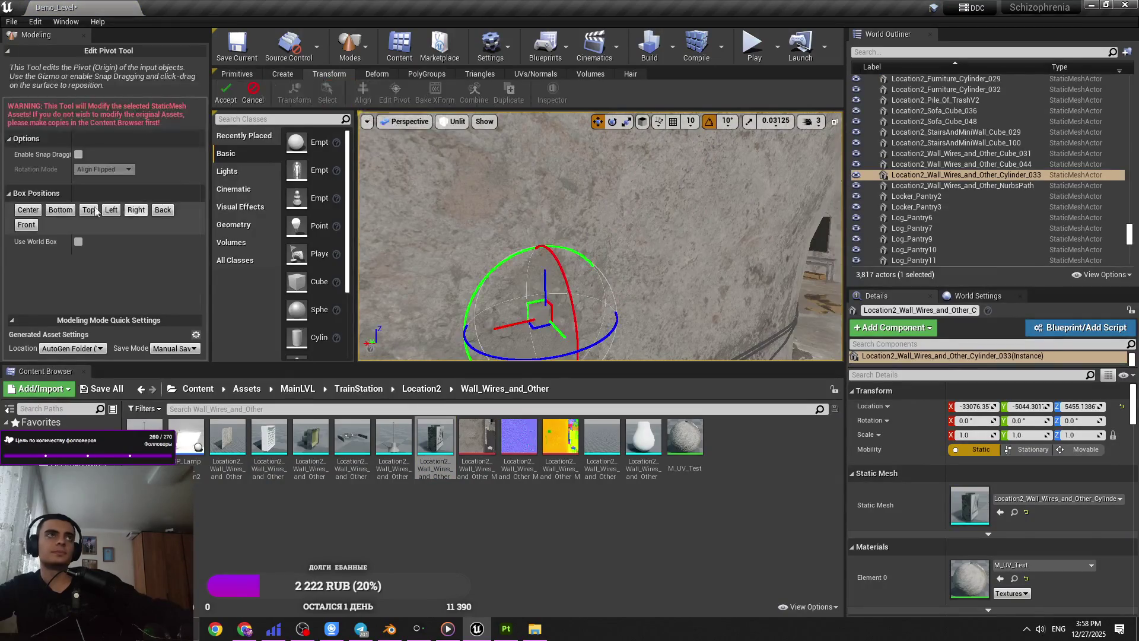
key("Return")
key("ctrl+z")
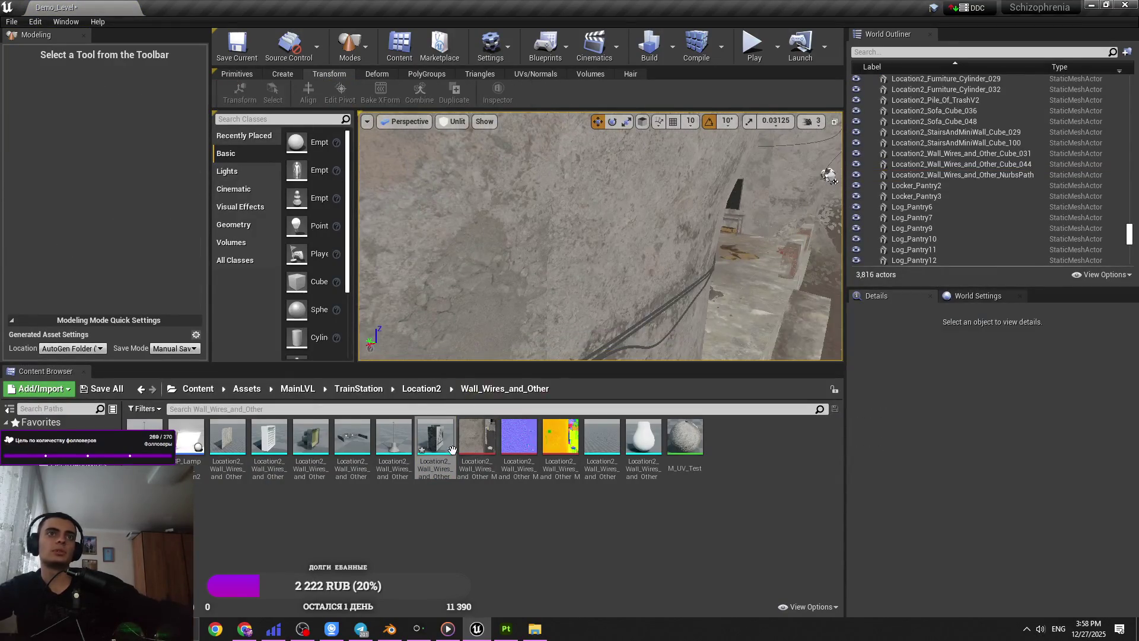
- Keep the cylinder at scale 1.0 and frame it in the viewport
left_click(969, 433)
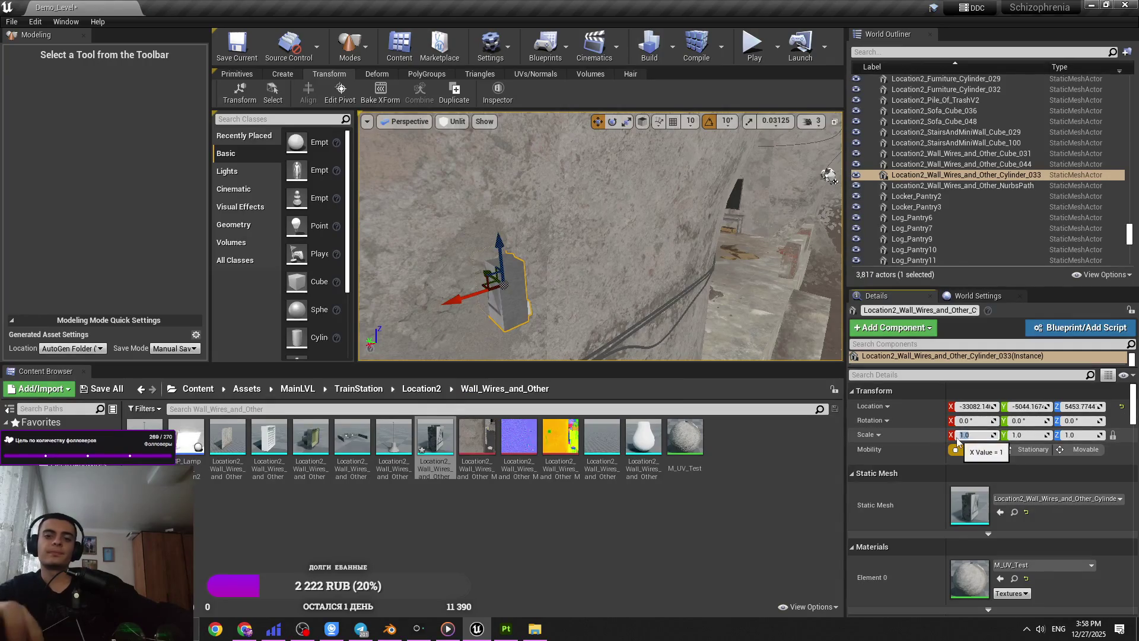
key("Return")
left_click(340, 93)
key("Return")
key("f")
key("Delete")
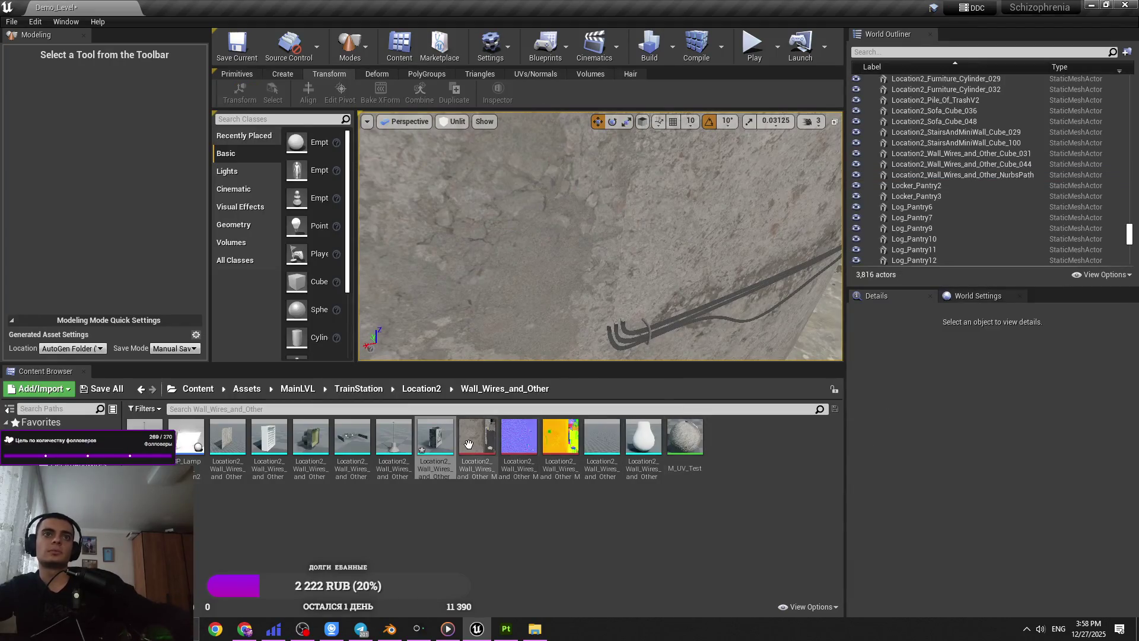
key("ctrl+z")
key("f")
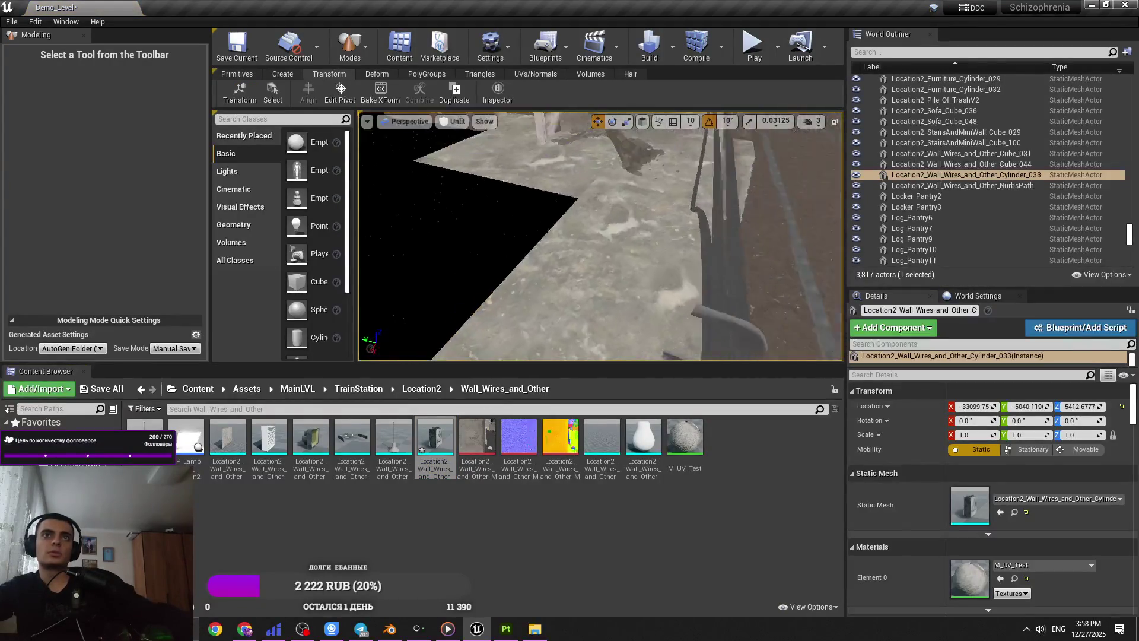
- Rotate the cylinder to -90 degrees and fly close at camera speed 1
key("e")
left_click_drag(653, 277, 687, 241)
key("f")
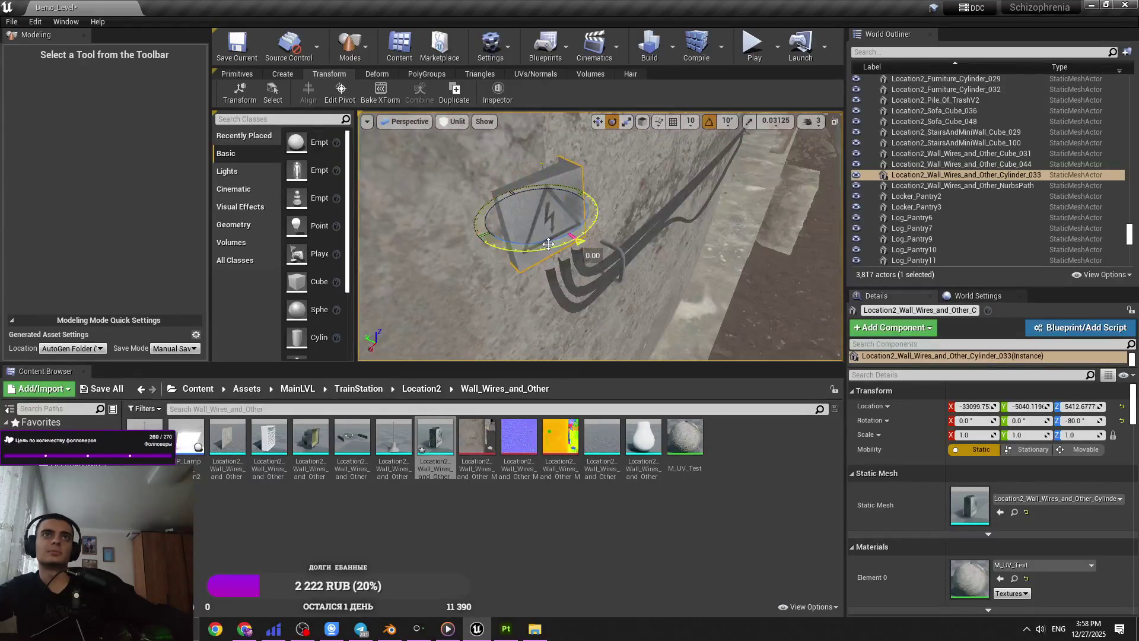
key("w")
right_click_drag(550, 243, 581, 219)
left_click(808, 121)
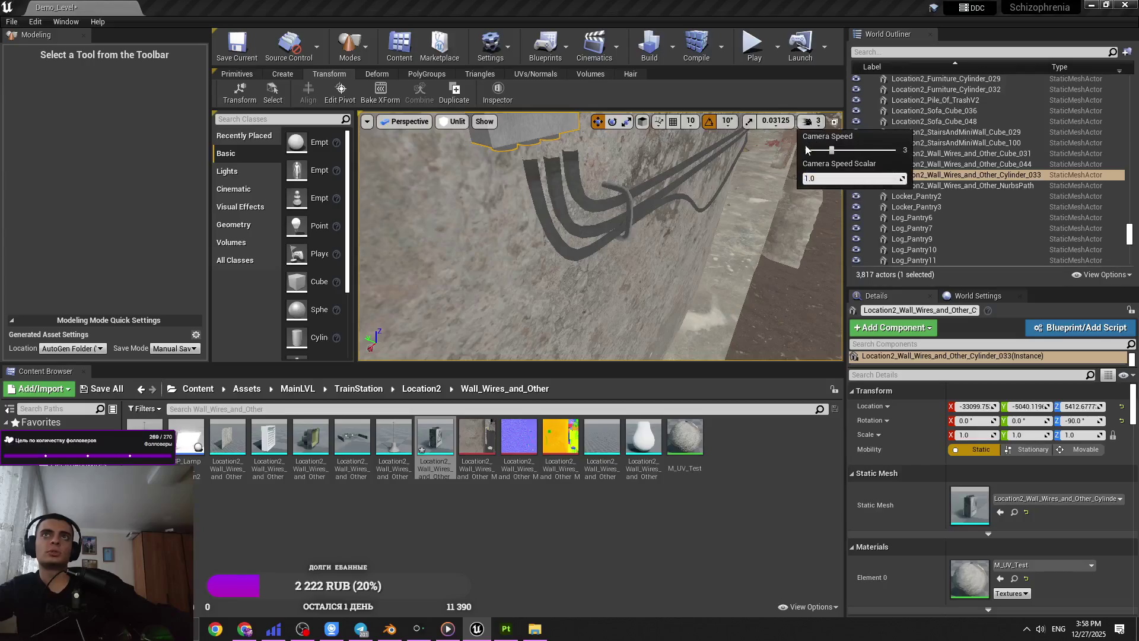
left_click_drag(810, 150, 801, 149)
mouse_move(658, 241)
right_mouse_down()
mouse_move(617, 237)
mouse_move(659, 242)
right_mouse_up()
mouse_move(605, 322)
right_mouse_down()
mouse_move(593, 315)
mouse_move(604, 322)
mouse_move(594, 228)
right_mouse_up()
- Delete the sign box actor from the level and force-delete its cylinder asset
key("Delete")
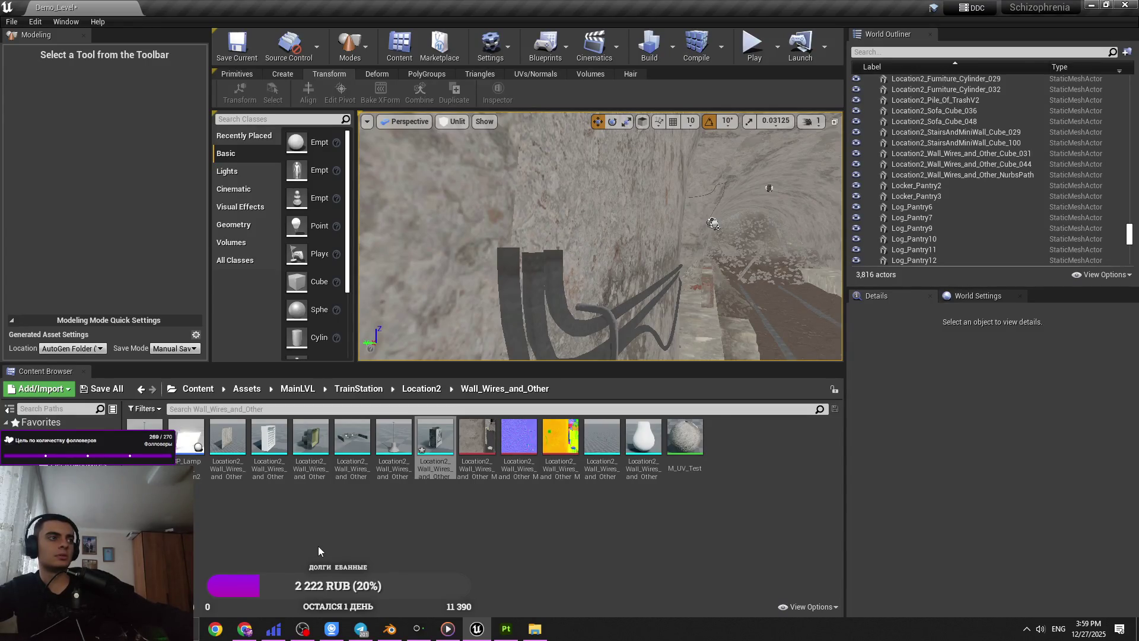
left_click(433, 450)
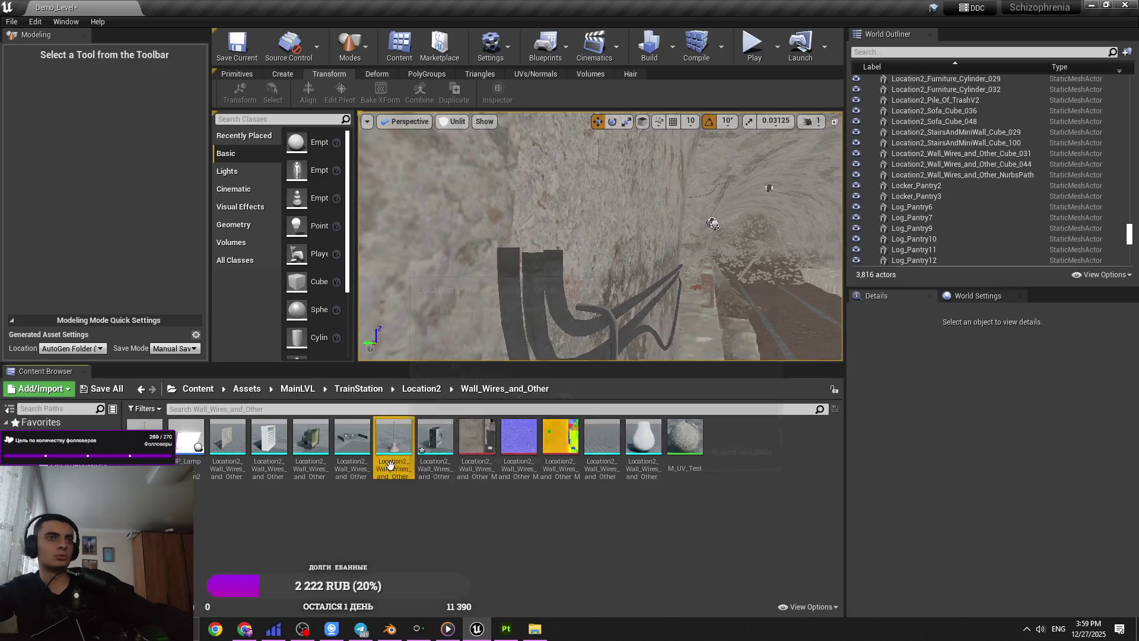
key("Delete")
left_click(469, 504)
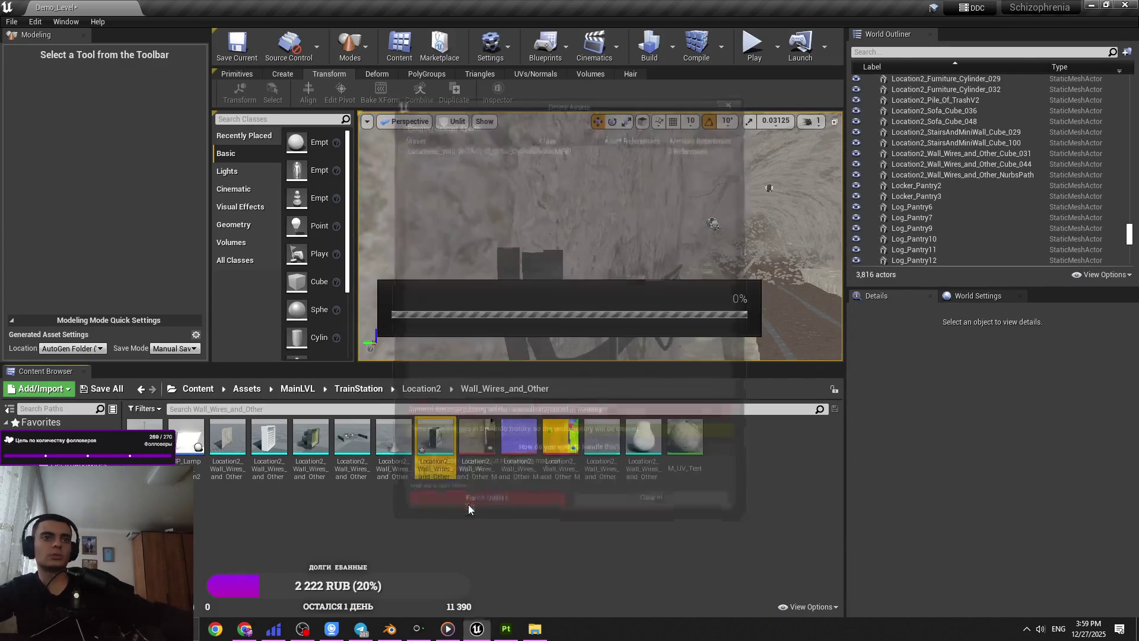
- Back in Blender, select Cylinder.033 at the curve's end and frame it
mouse_move(368, 634)
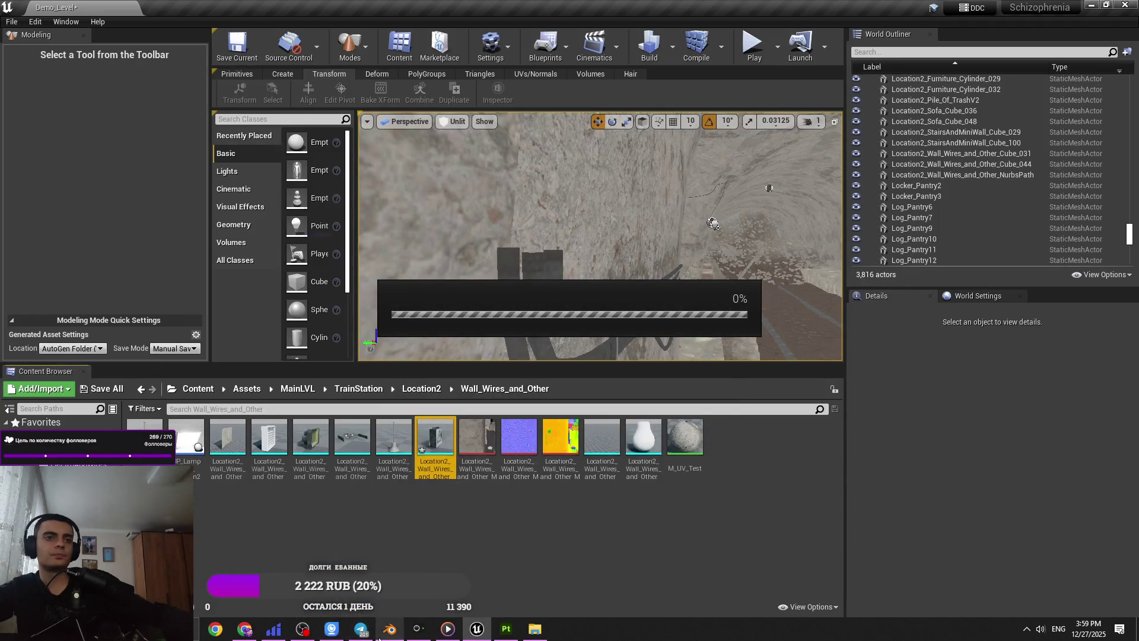
left_click(389, 630)
middle_click_drag(607, 351, 690, 337)
left_click(671, 319)
key("KP_Decimal")
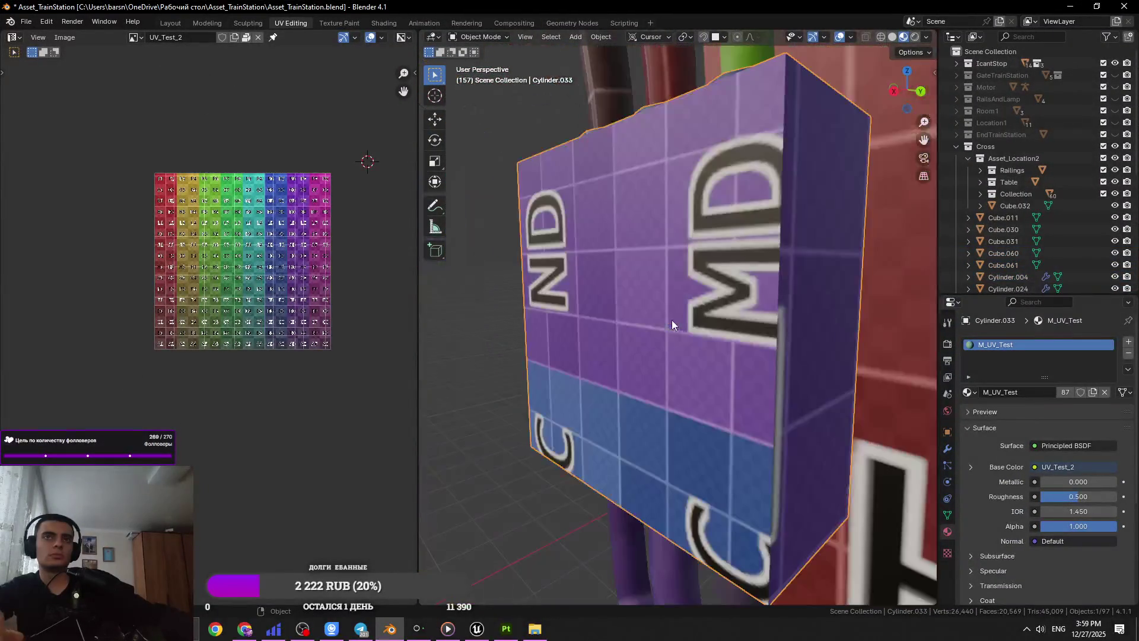
- Export the selected object as an FBX file named tetsete on the Desktop
left_click(34, 23)
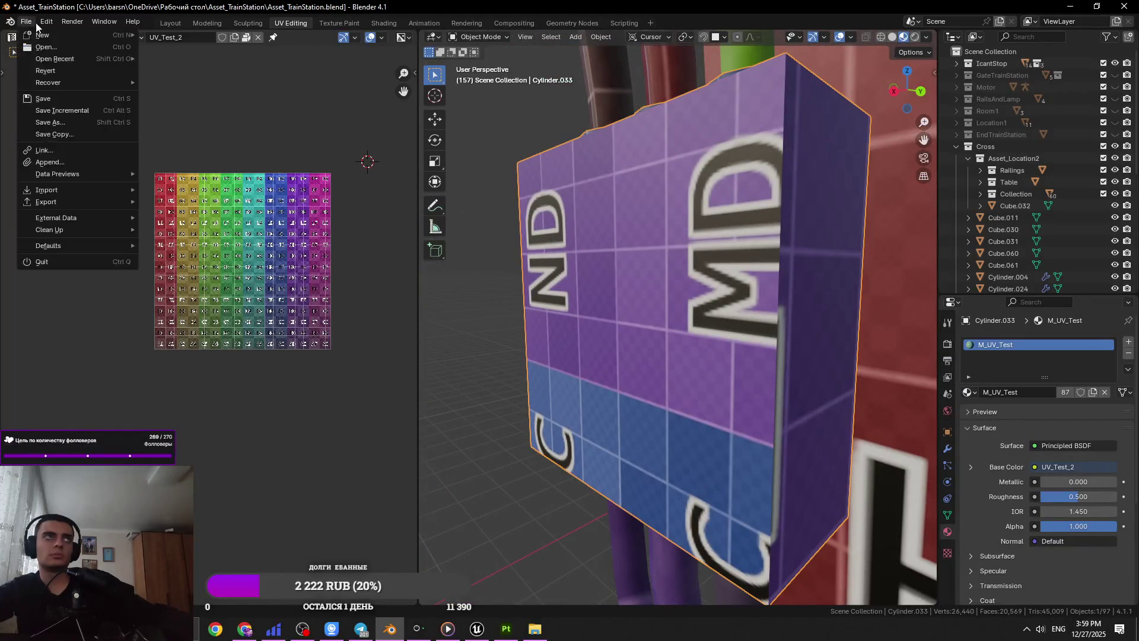
mouse_move(89, 202)
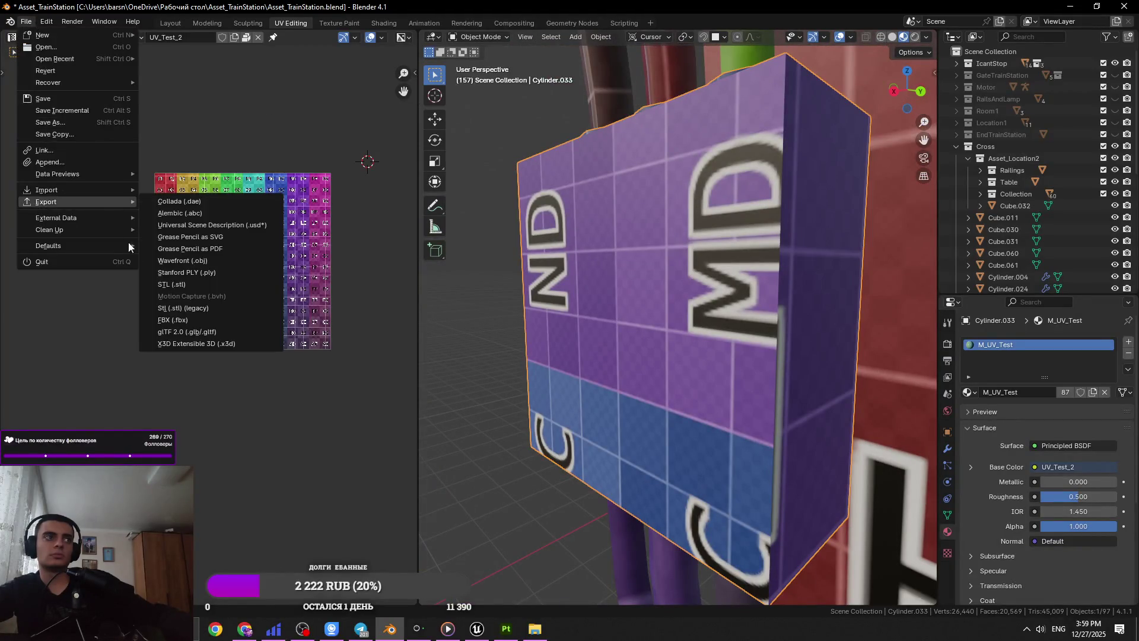
left_click(182, 322)
left_click(318, 212)
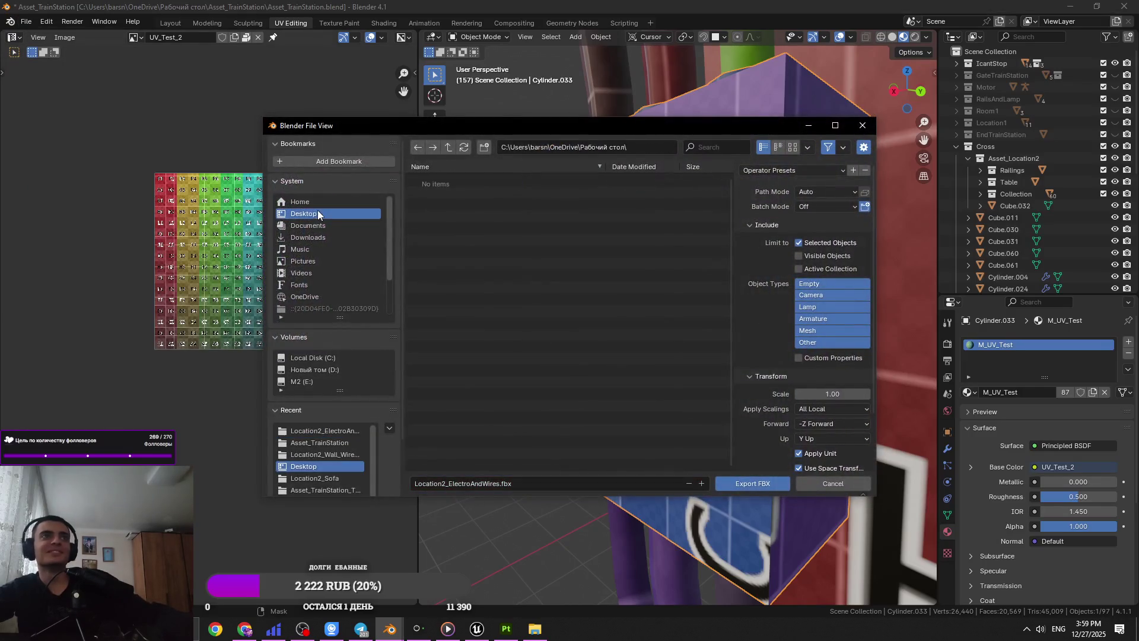
left_click(541, 485)
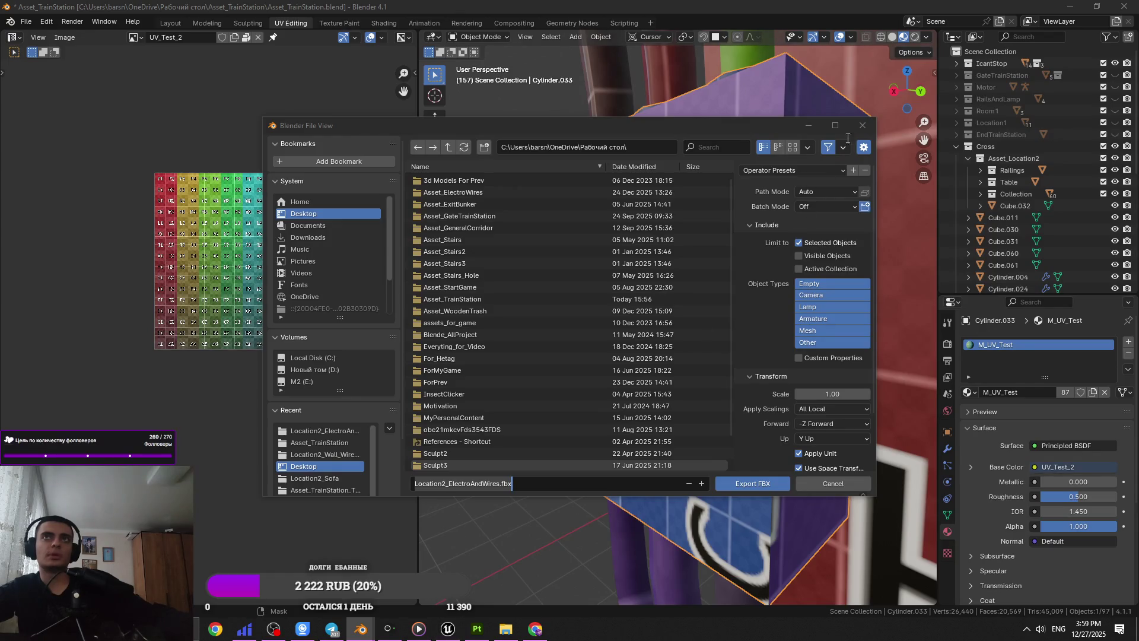
left_click(552, 486)
left_click_drag(552, 485, 419, 487)
type("tetsete")
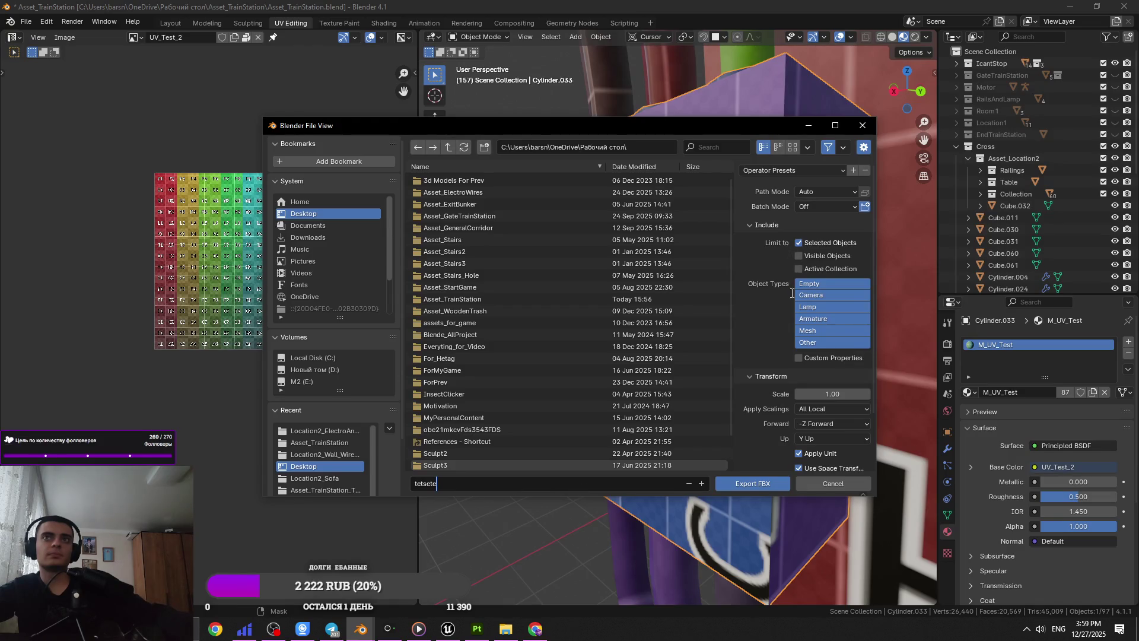
left_click(761, 483)
key("alt+Tab")
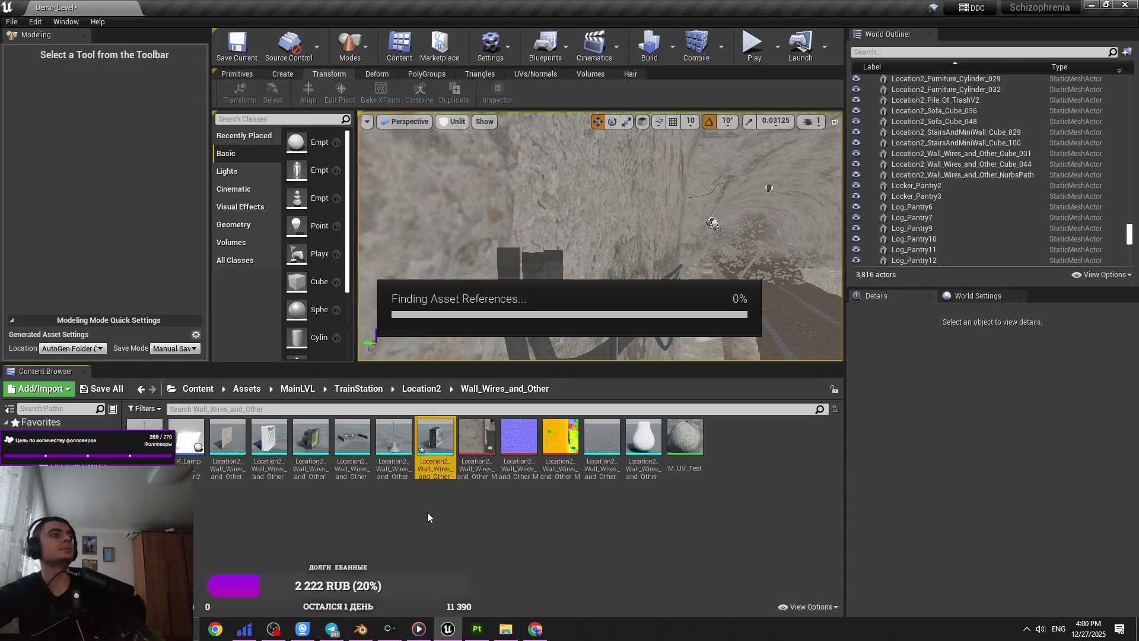
- Confirm deletion of the old wall-wire mesh asset in Wall_Wires_and_Other
key("alt+Tab")
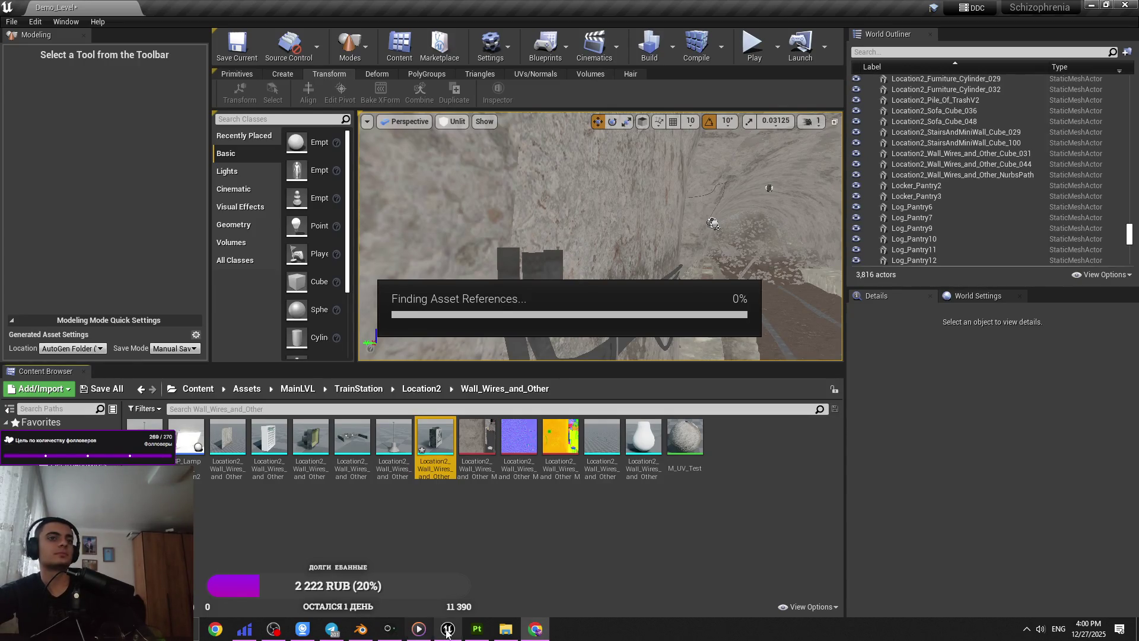
mouse_move(448, 632)
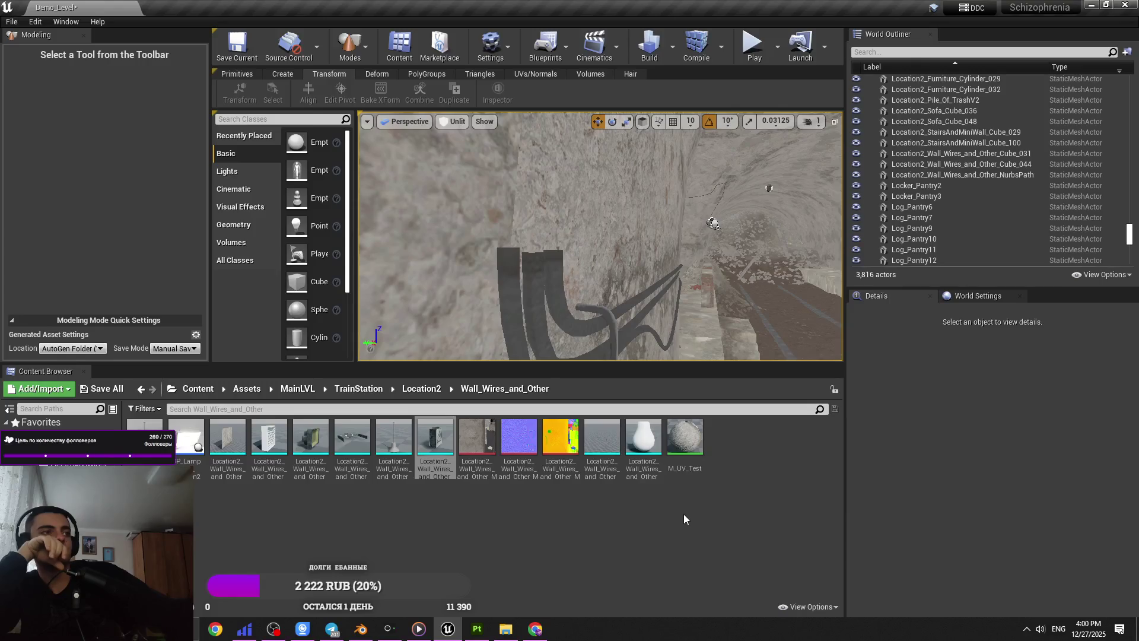
key("Return")
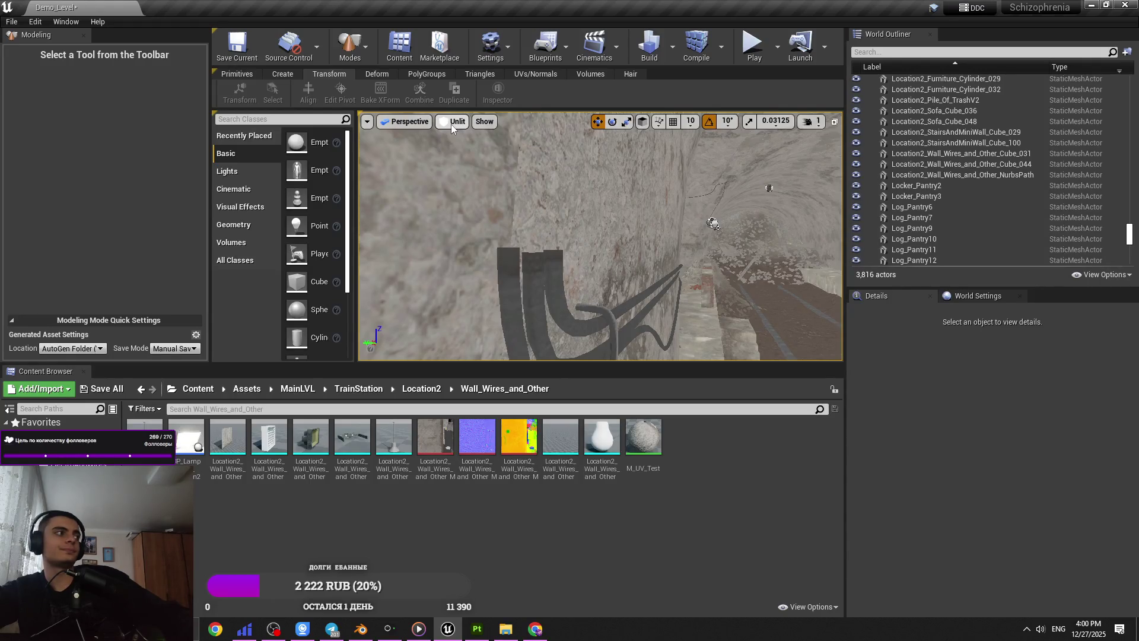
left_click(451, 123)
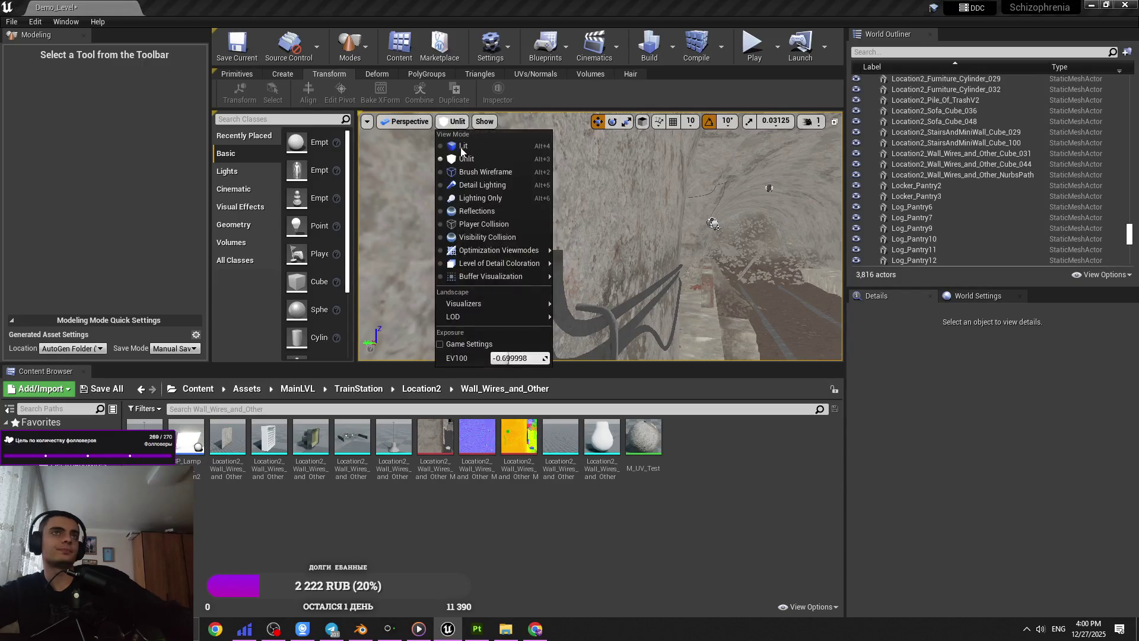
- Switch the viewport to Lit and fly down the tunnel at camera speed 3
left_click(470, 157)
mouse_move(651, 263)
right_mouse_down()
mouse_move(682, 273)
mouse_move(674, 291)
right_mouse_up()
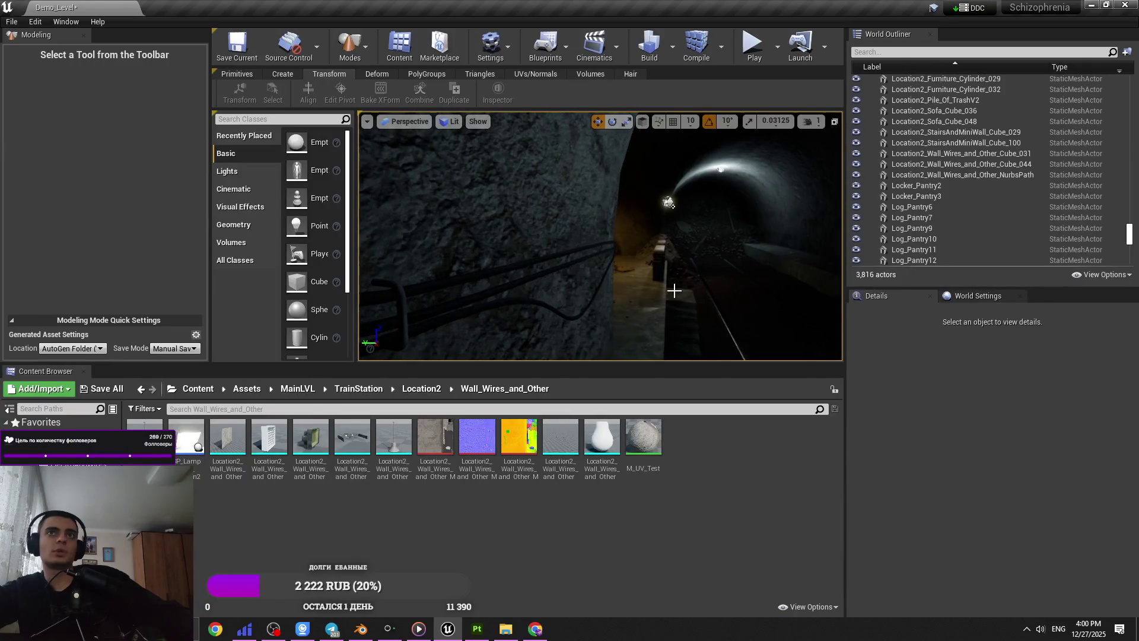
left_click(809, 121)
left_click(838, 150)
key("w")
right_click_drag(681, 180, 613, 251)
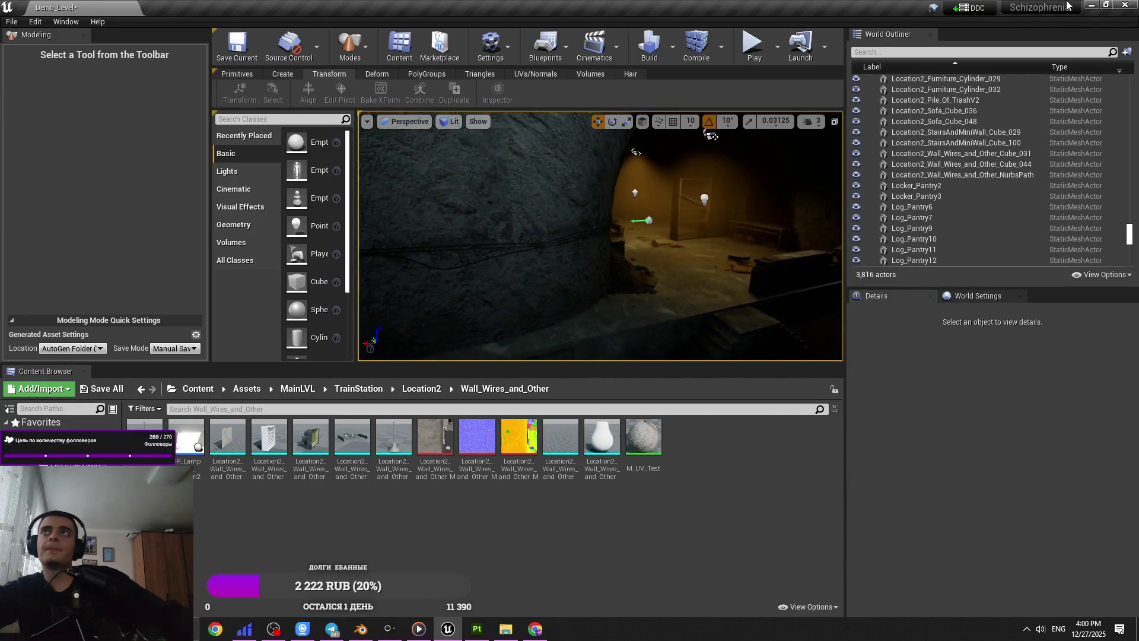
- Import tetsete.fbx from the Desktop with default options and close the message log
key("super+d")
mouse_move(22, 221)
left_mouse_down()
mouse_move(446, 634)
mouse_move(438, 534)
left_mouse_up()
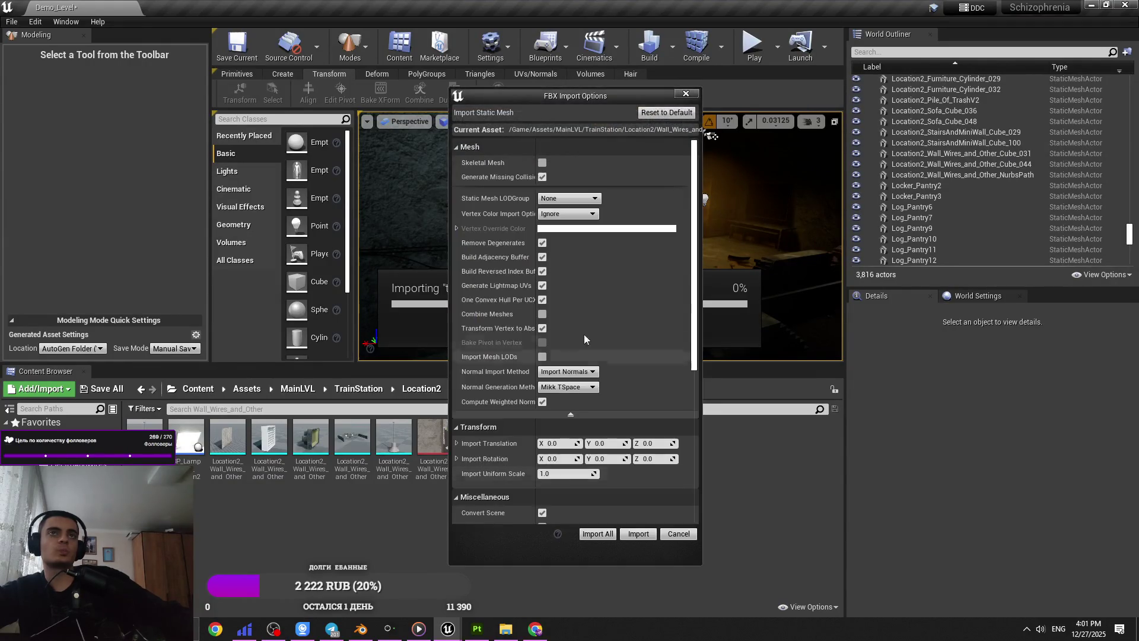
left_click(628, 540)
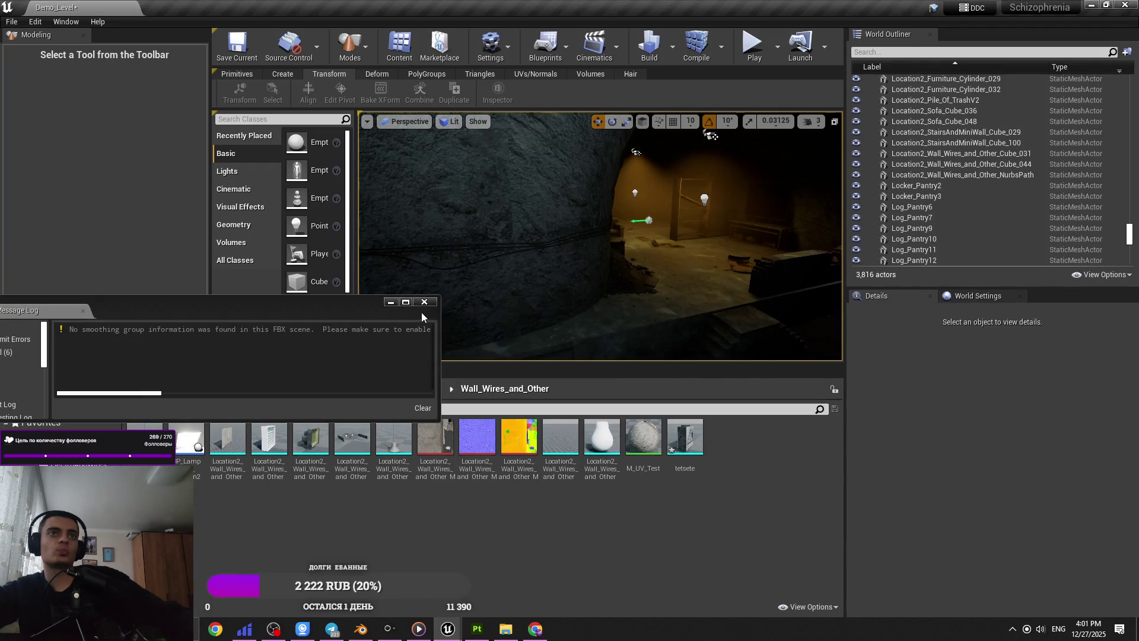
left_click(425, 303)
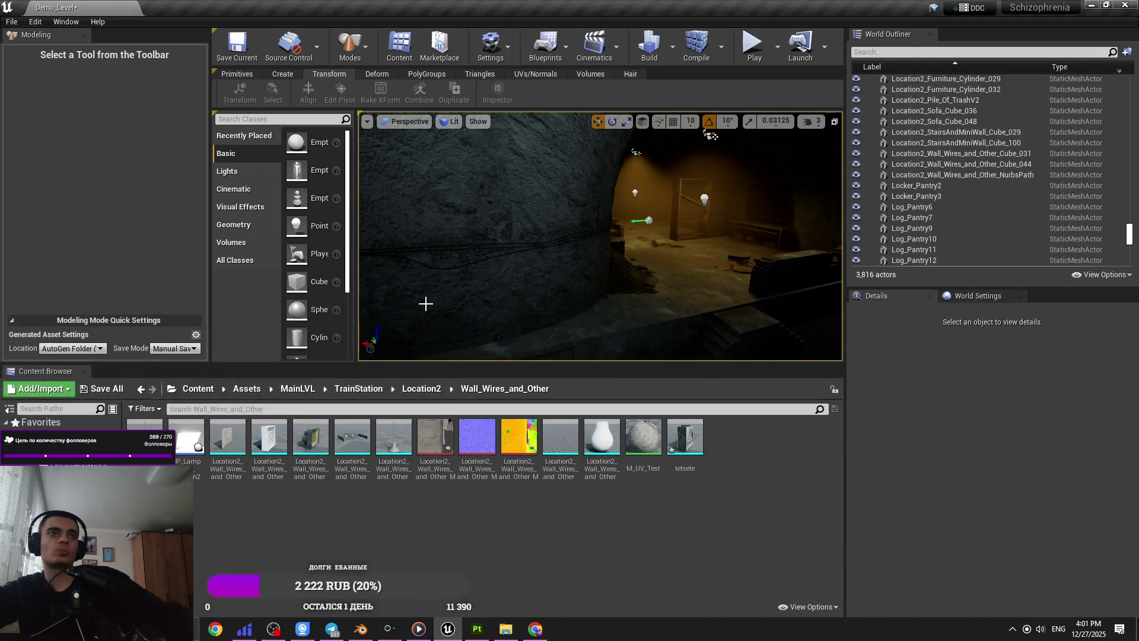
right_click(693, 468)
left_click(684, 475)
right_click(680, 449)
left_click(638, 298)
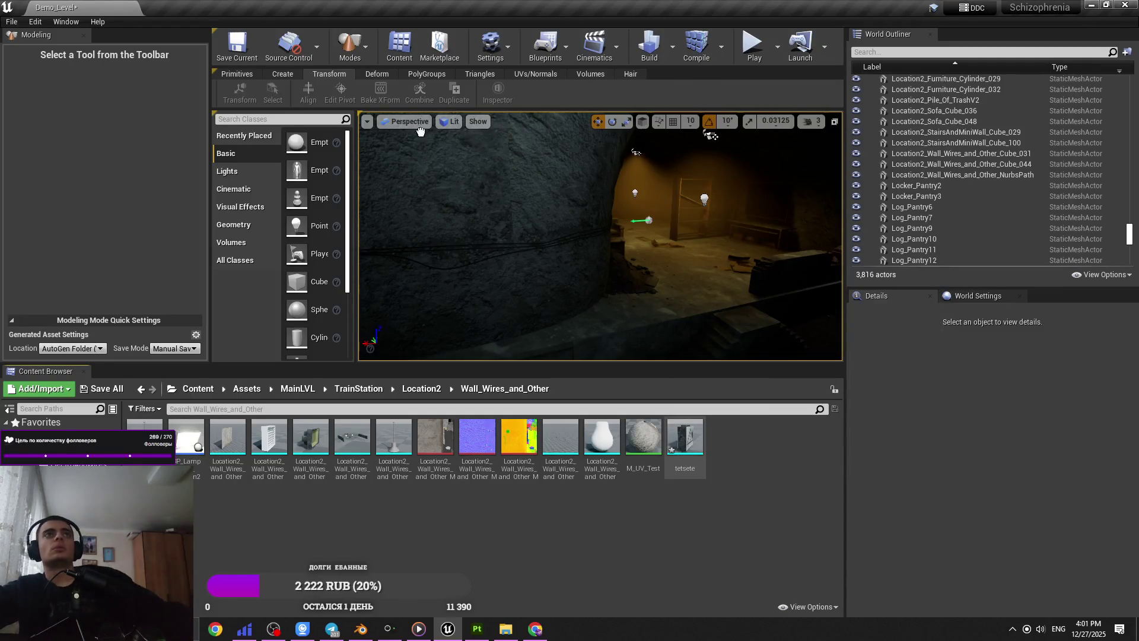
- Switch the viewport to Unlit and move tetsete's pivot to the top
left_click(449, 121)
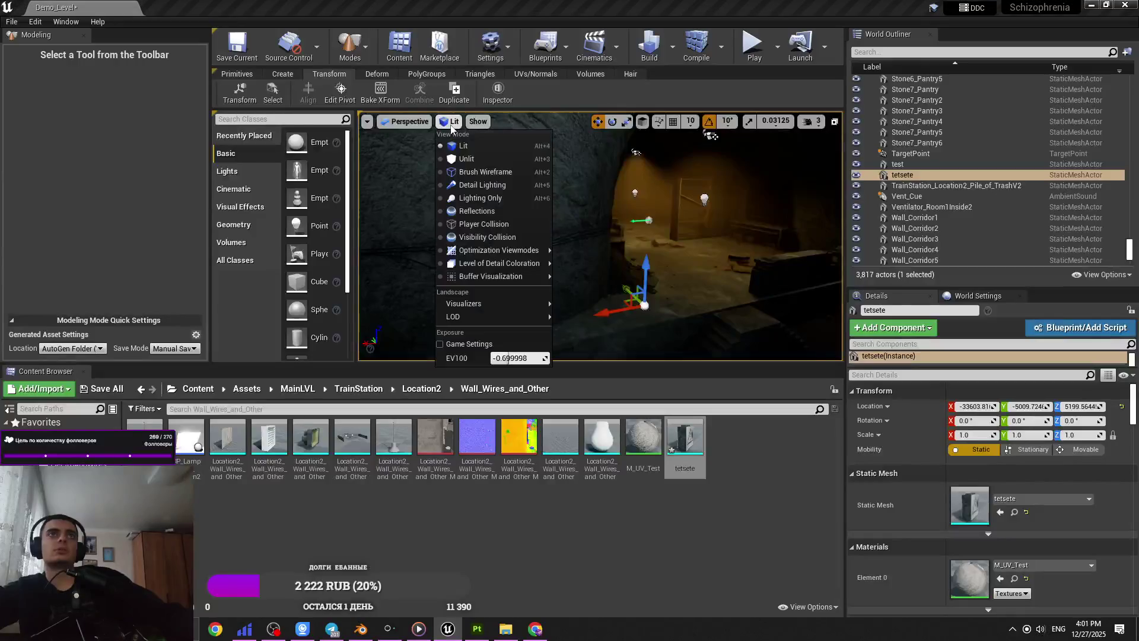
left_click(475, 164)
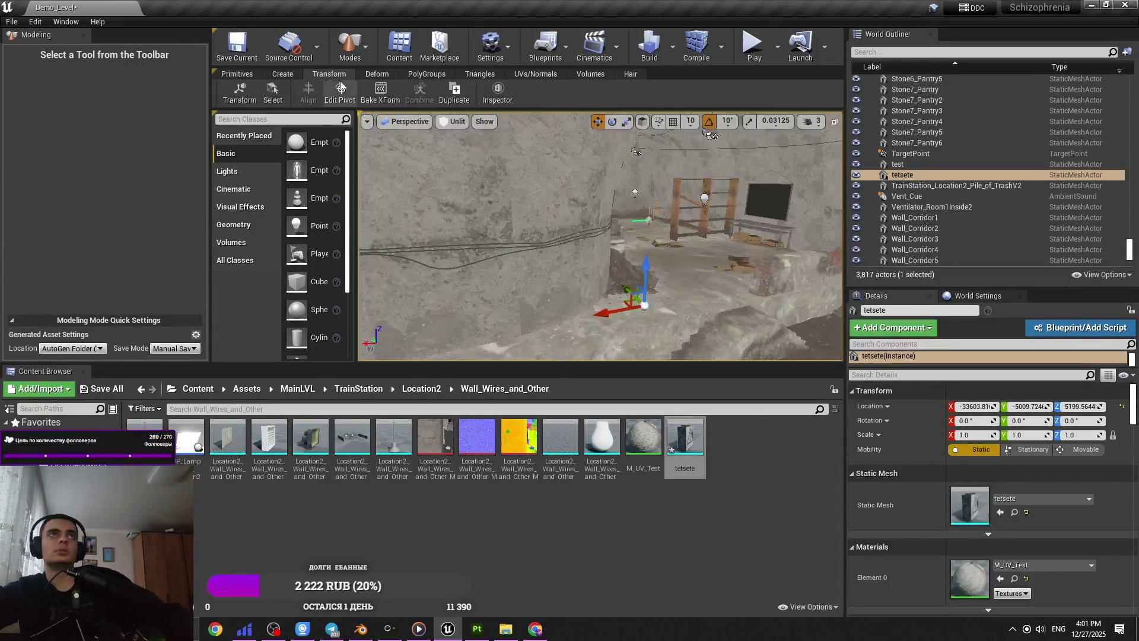
left_click(340, 92)
left_click(88, 210)
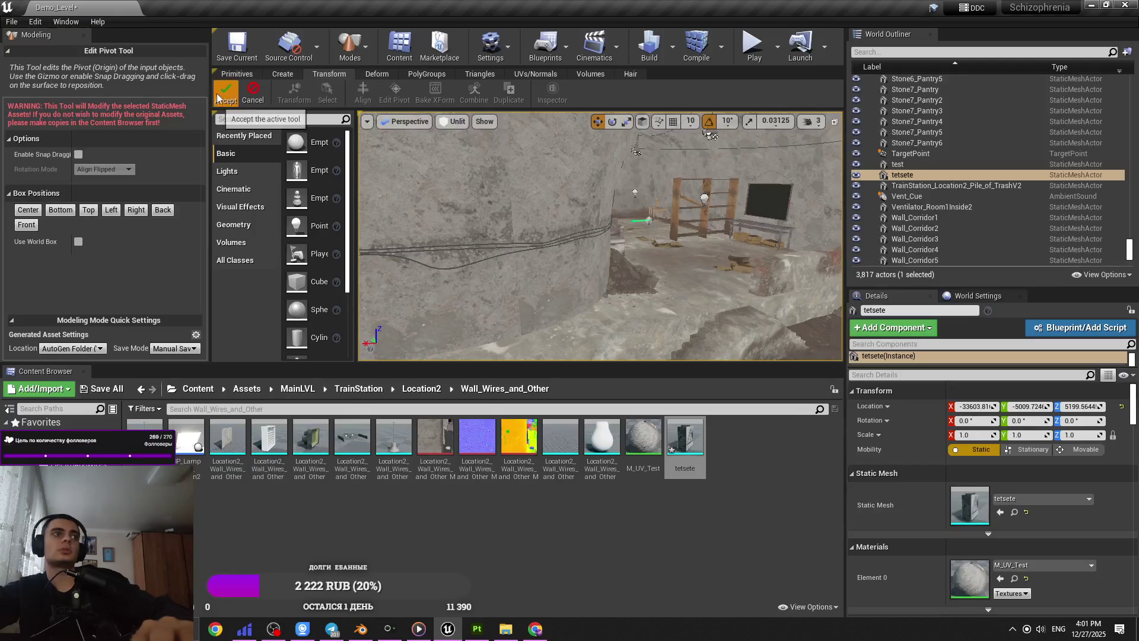
- Apply the Top pivot and place tetsete on the tunnel wall at scale 0.5
left_click(226, 94)
mouse_move(498, 219)
right_mouse_down()
mouse_move(515, 218)
mouse_move(508, 236)
mouse_move(522, 237)
mouse_move(505, 237)
right_mouse_up()
key("Delete")
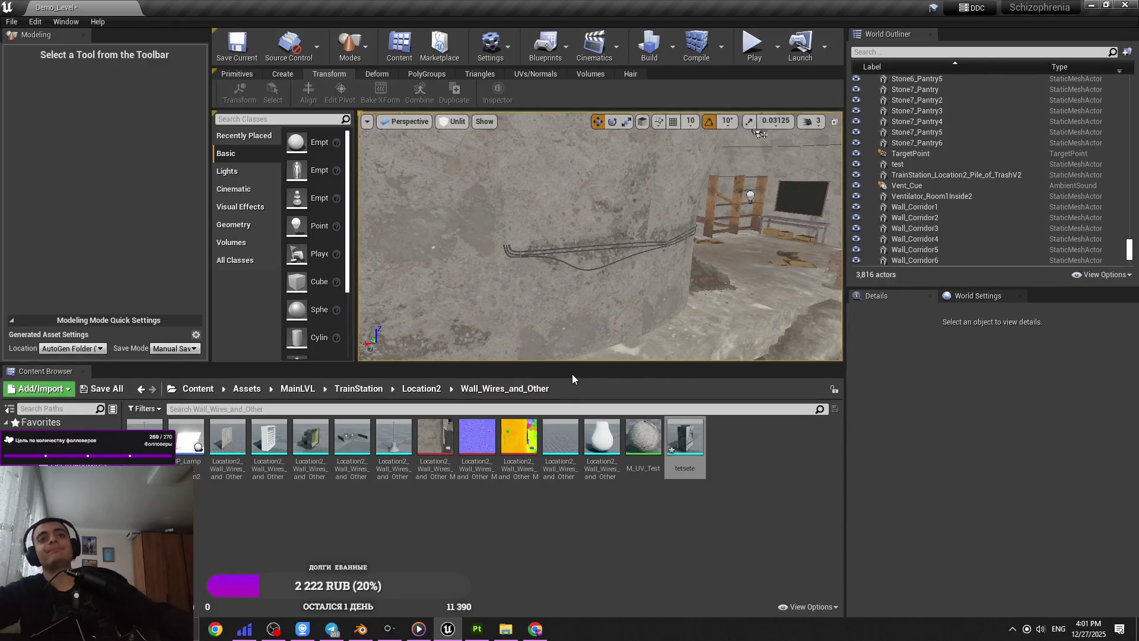
left_click_drag(695, 447, 558, 232)
left_click(971, 437)
type("0.5")
key("Return")
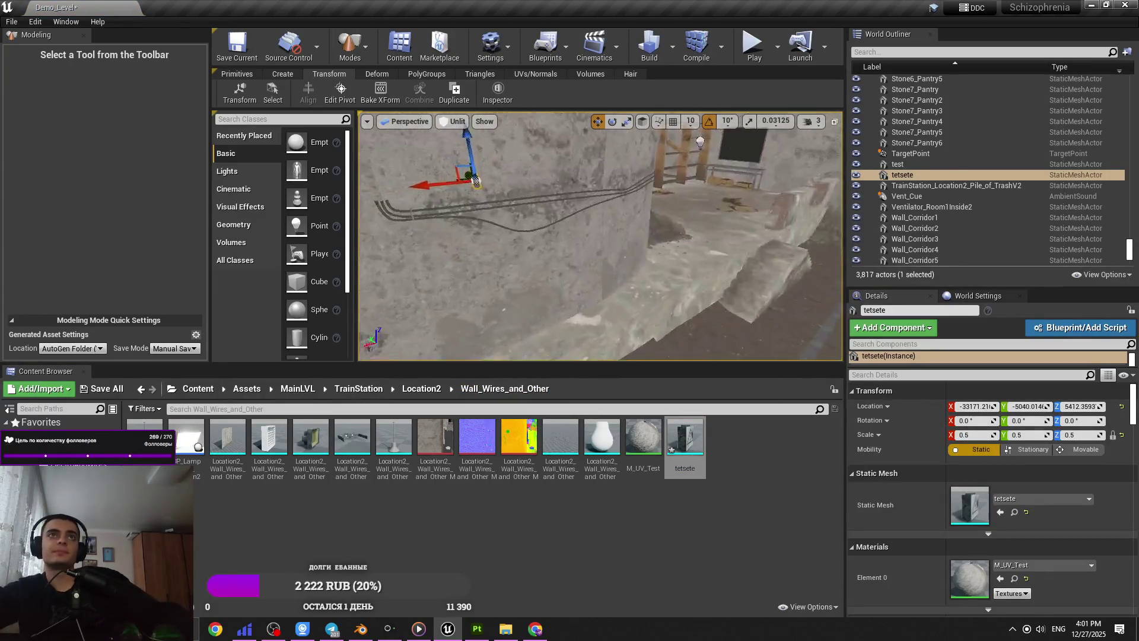
- Rotate tetsete -90 degrees around Z on the wall
right_click_drag(593, 238, 593, 201)
key("e")
mouse_move(735, 181)
left_mouse_down()
mouse_move(745, 156)
mouse_move(764, 159)
left_mouse_up()
left_click(340, 92)
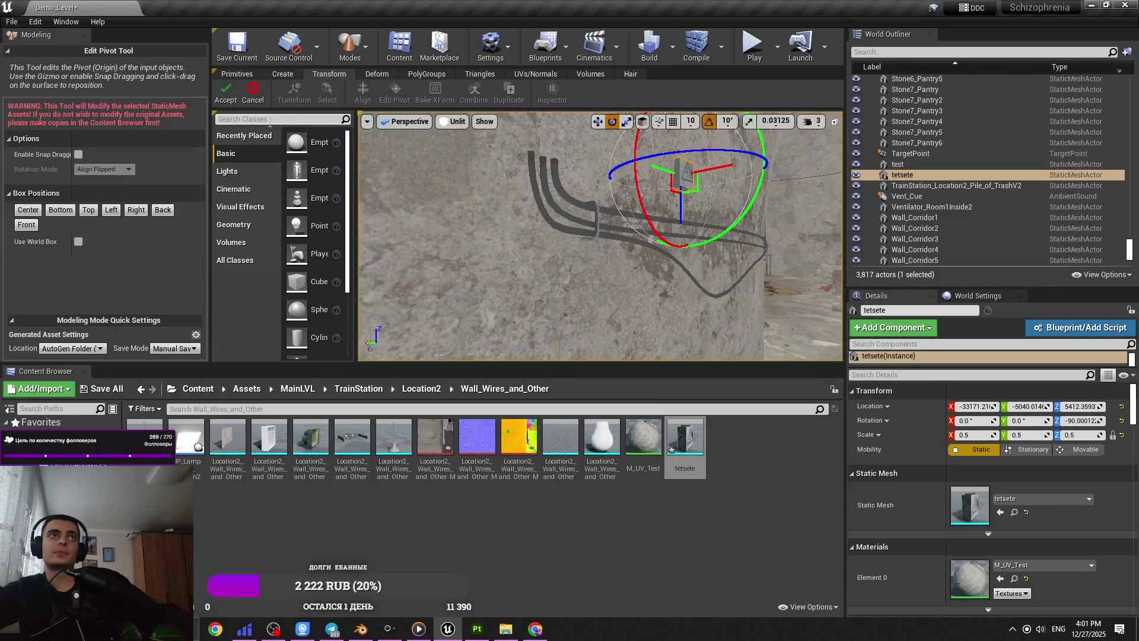
left_click(226, 94)
key("Delete")
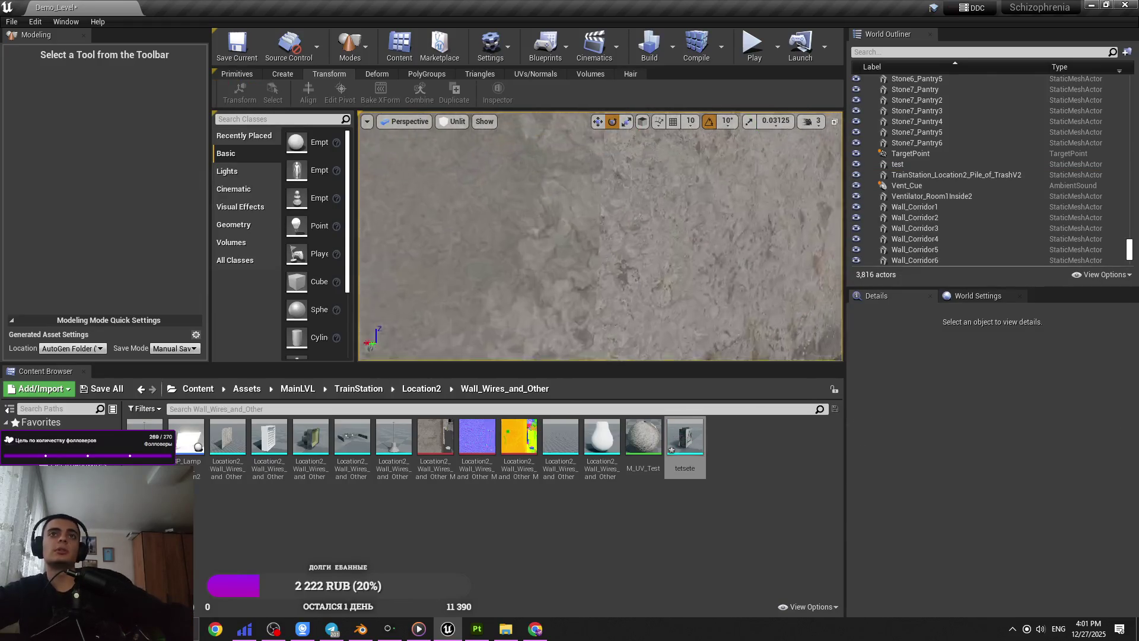
key("ctrl+z")
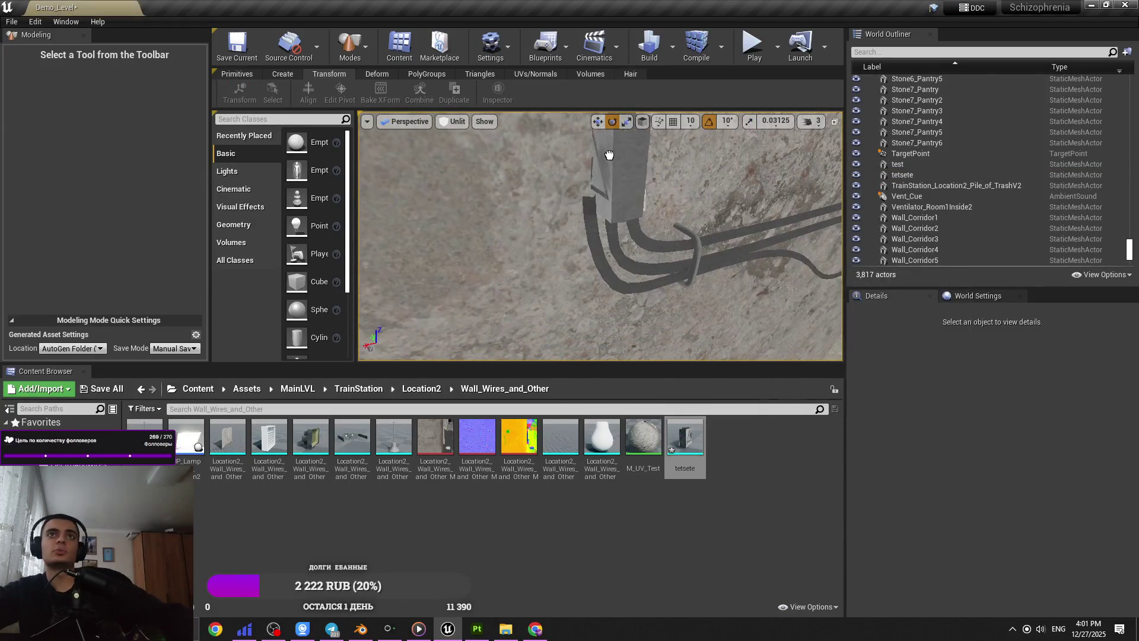
left_click_drag(622, 177, 644, 181)
right_click_drag(624, 218, 623, 218)
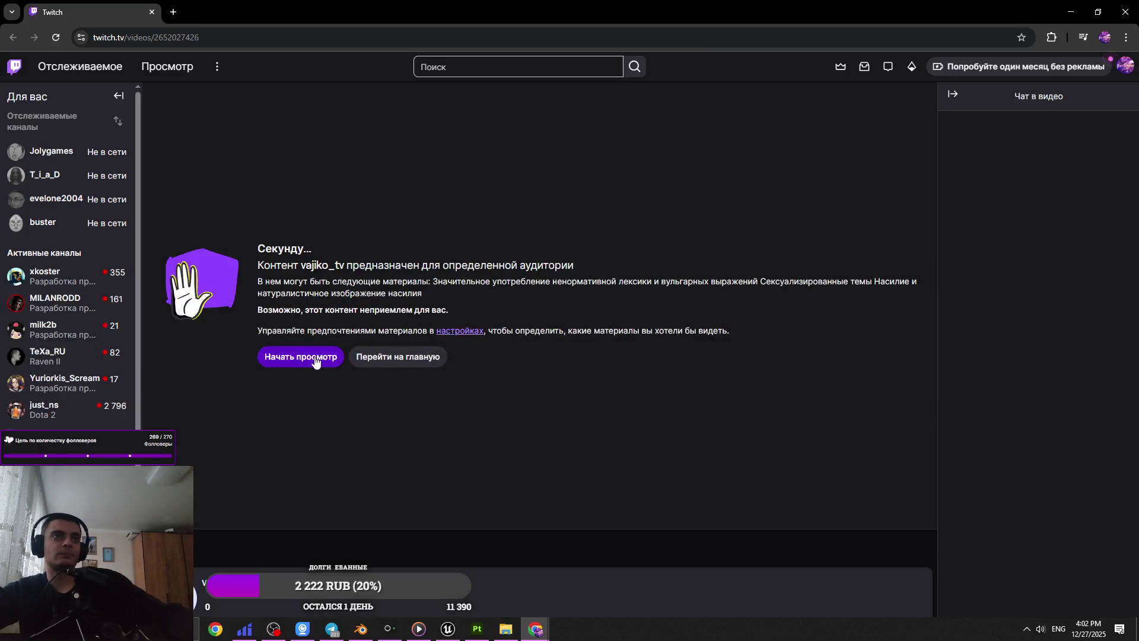
- Start the Twitch replay, jump to 00:21:36 and raise volume to 62%
left_click(318, 362)
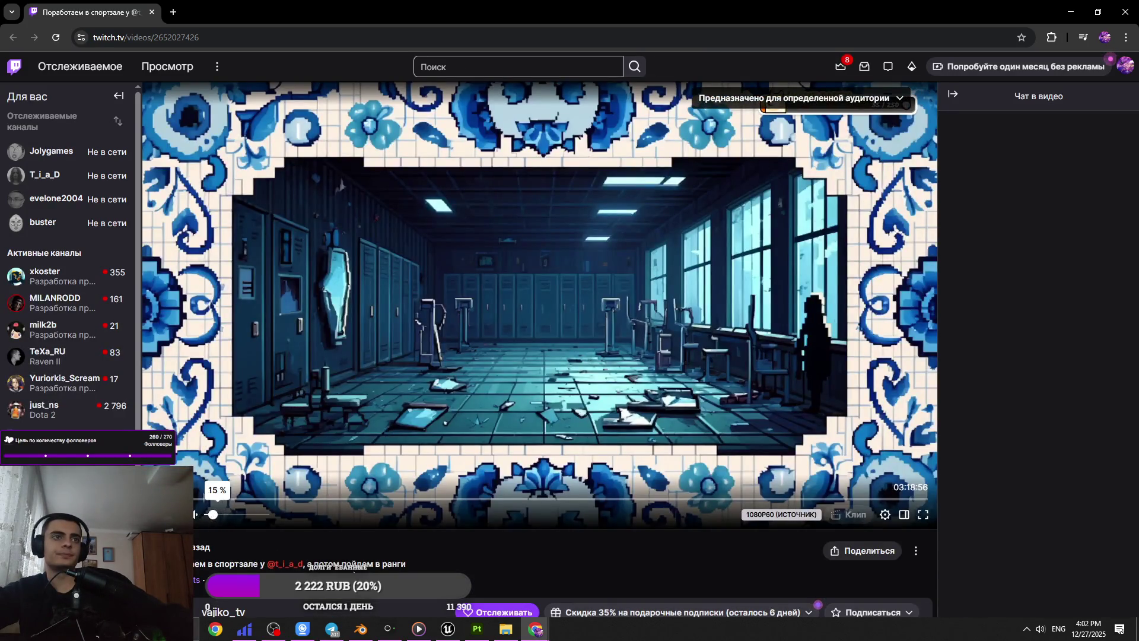
scroll(330, 568, "down", 5)
scroll(295, 478, "down", 2)
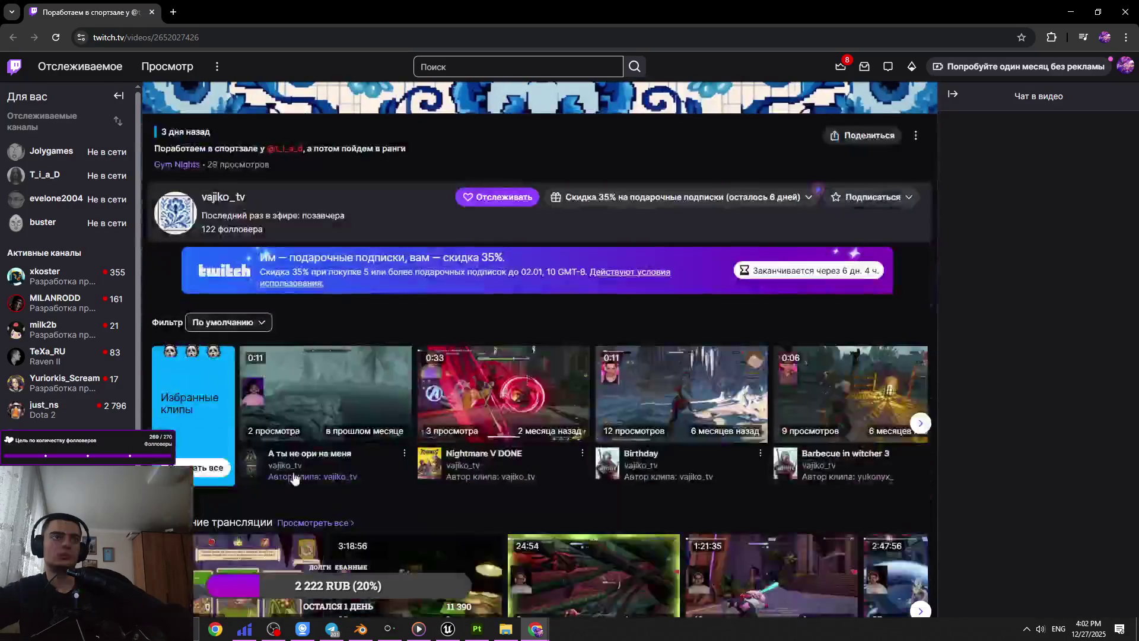
scroll(295, 478, "up", 6)
left_click(236, 439)
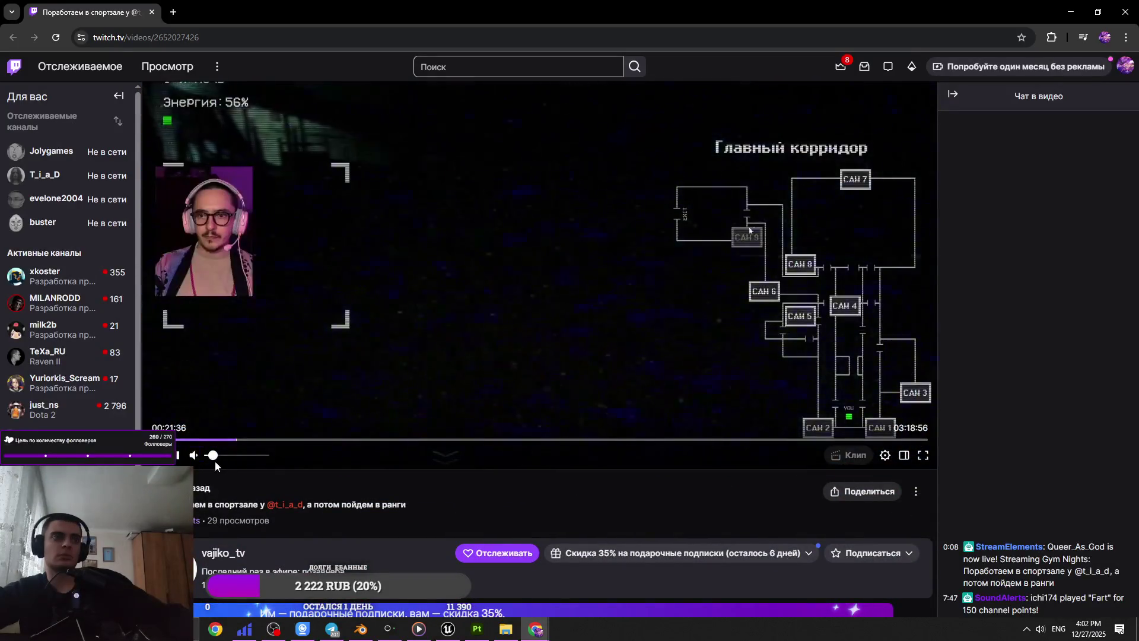
left_click_drag(214, 461, 243, 460)
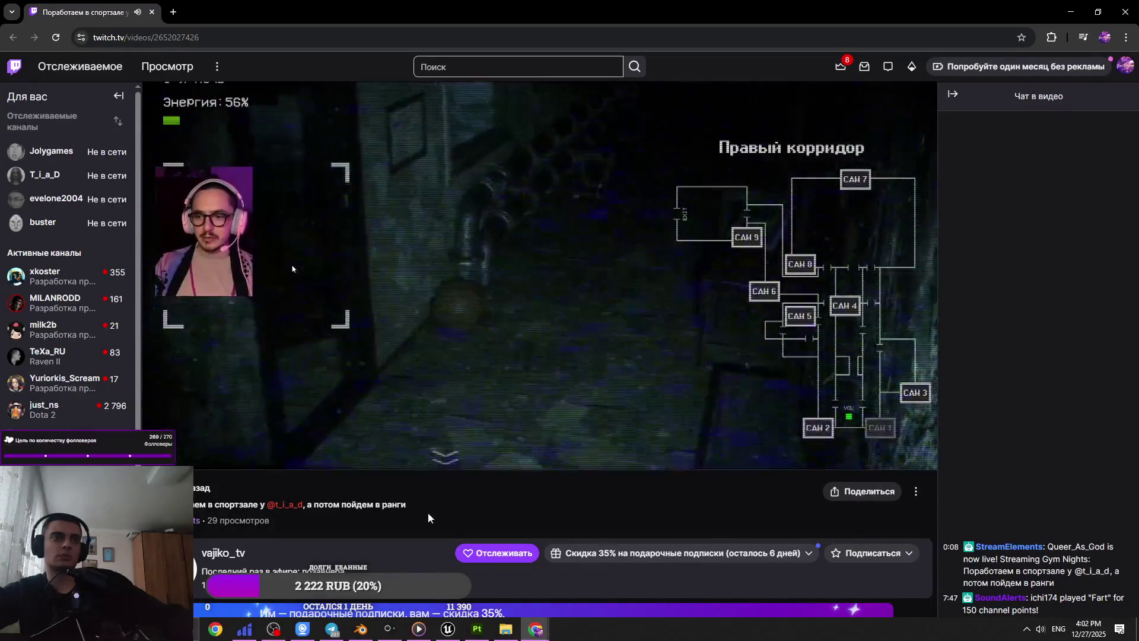
- Pause the replay at 00:21:51 and bring up the open-window switcher
mouse_move(287, 510)
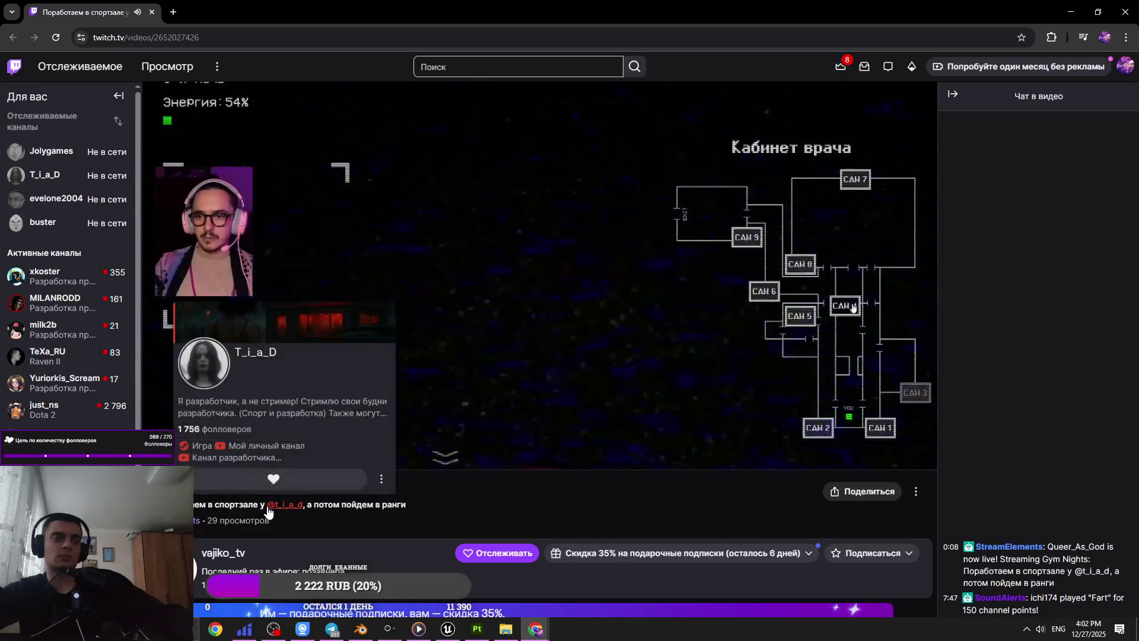
scroll(395, 512, "down", 2)
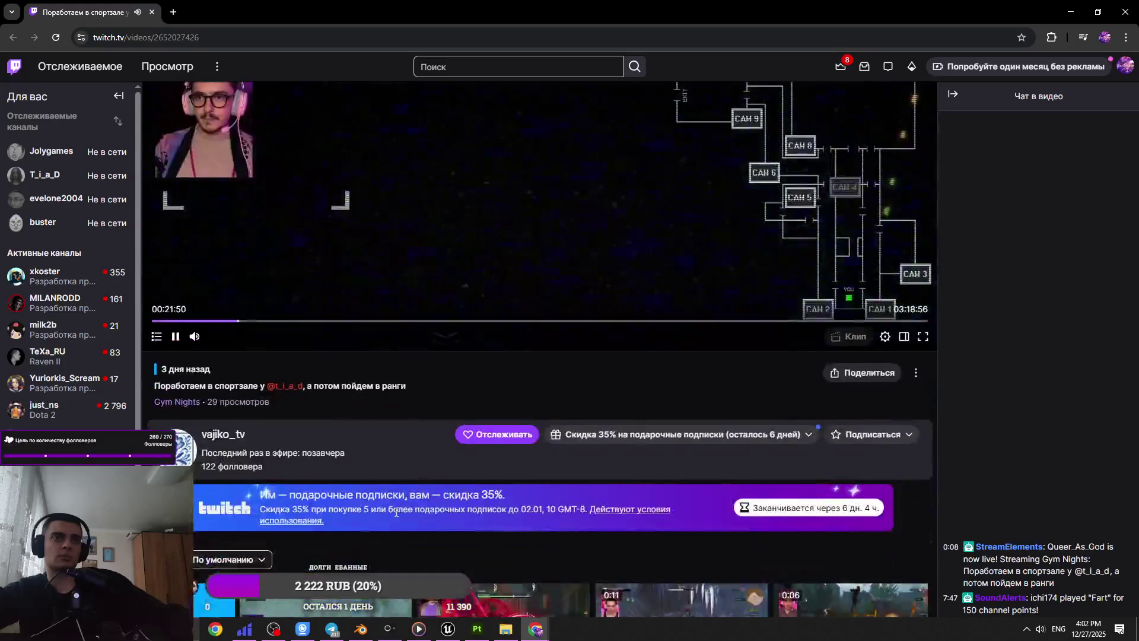
left_click(176, 336)
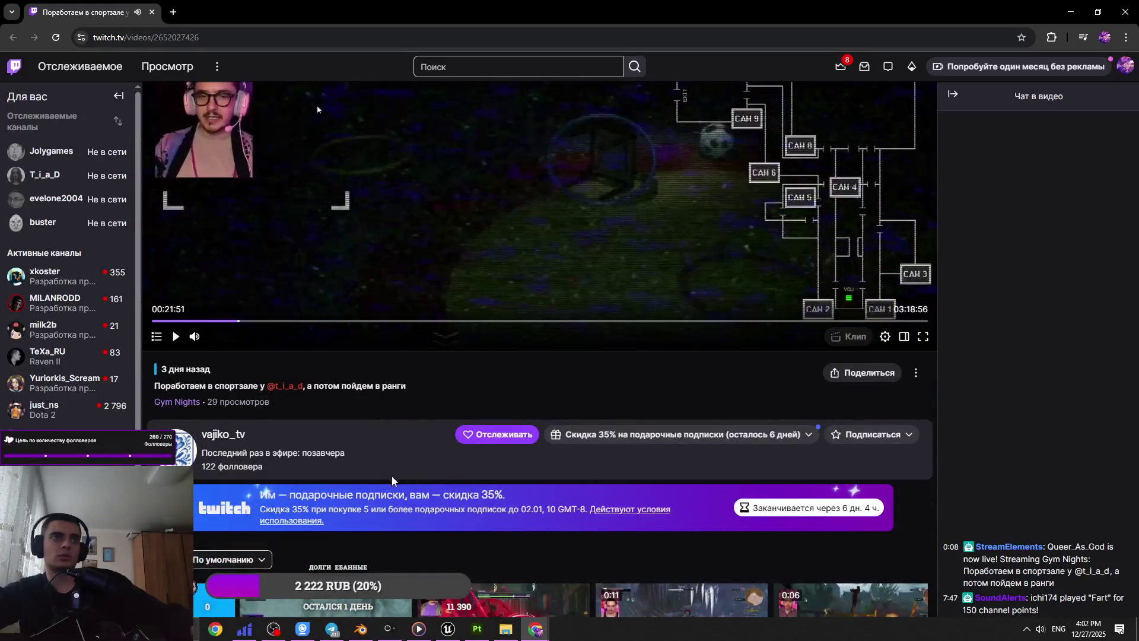
scroll(340, 469, "up", 1)
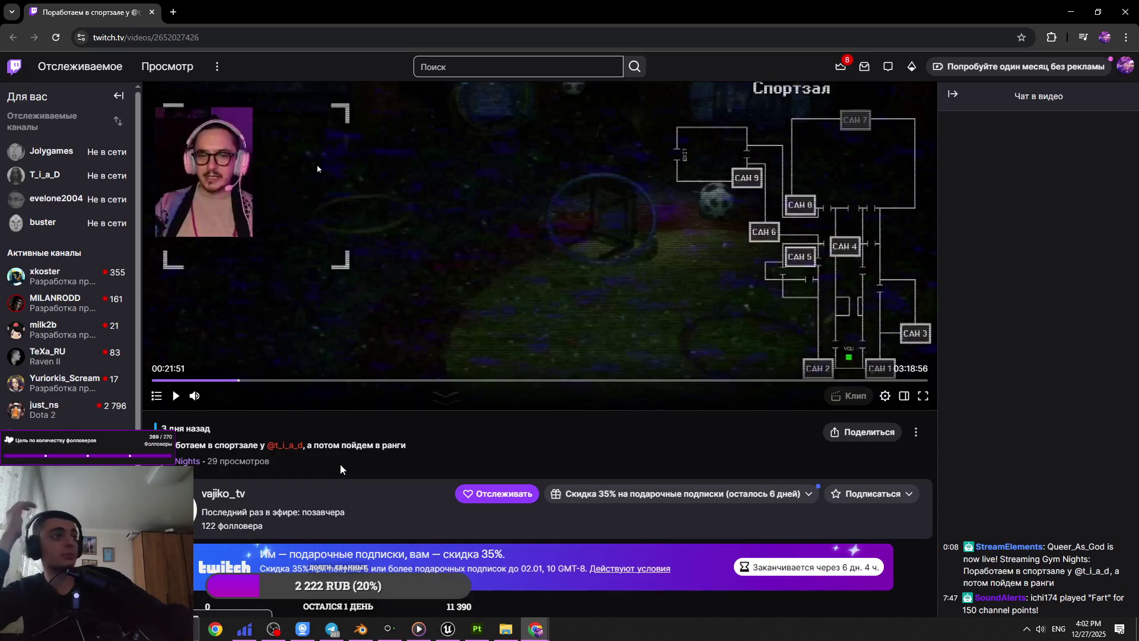
key("alt+Tab")
key("alt+Tab")
key("alt+Tab")
key("alt+Tab")
key("alt+Tab")
key("alt+Tab")
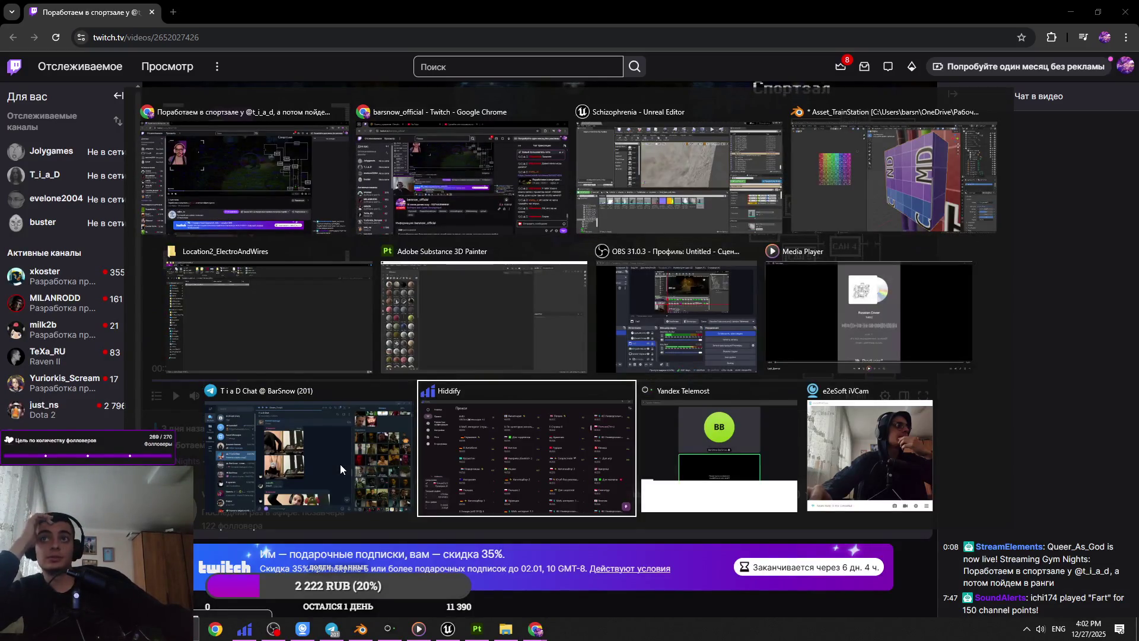
- Set the Russian Cover track's volume to 2 in Media Player, then return to Unreal
left_click(830, 320)
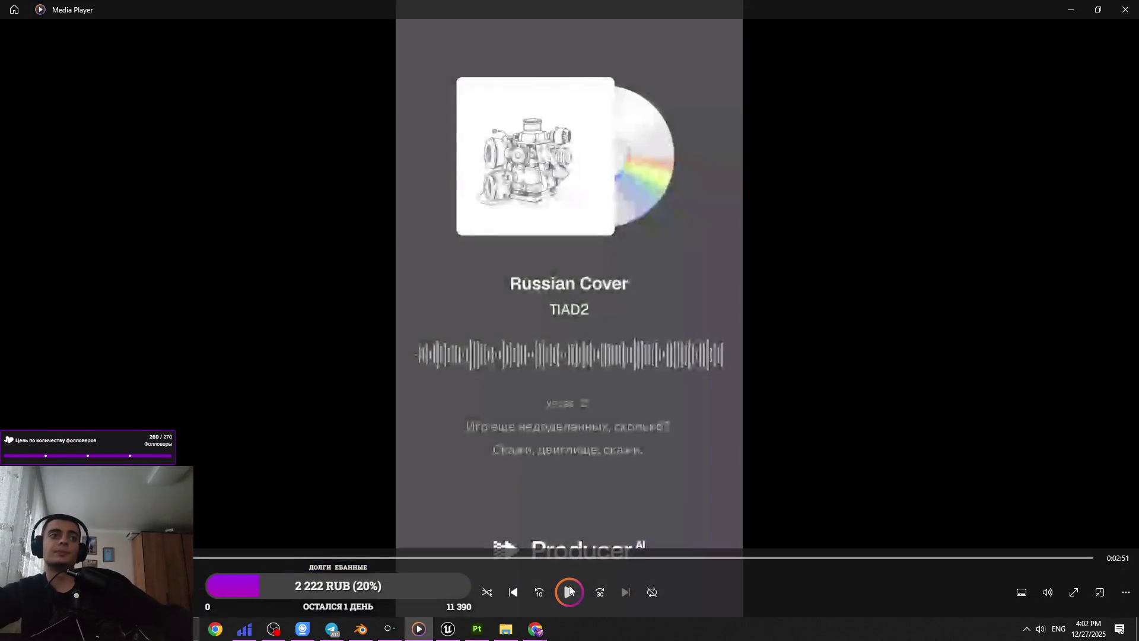
left_click(1047, 589)
left_click(1012, 564)
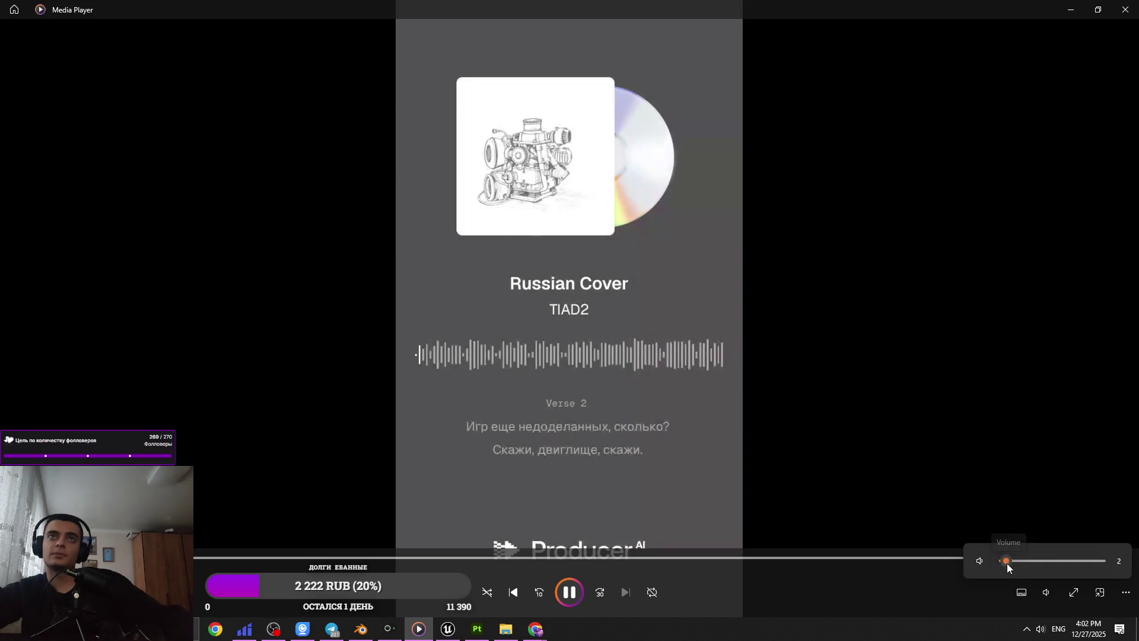
key("alt+Tab")
left_click(872, 179)
right_click_drag(790, 138, 790, 138)
left_click(806, 121)
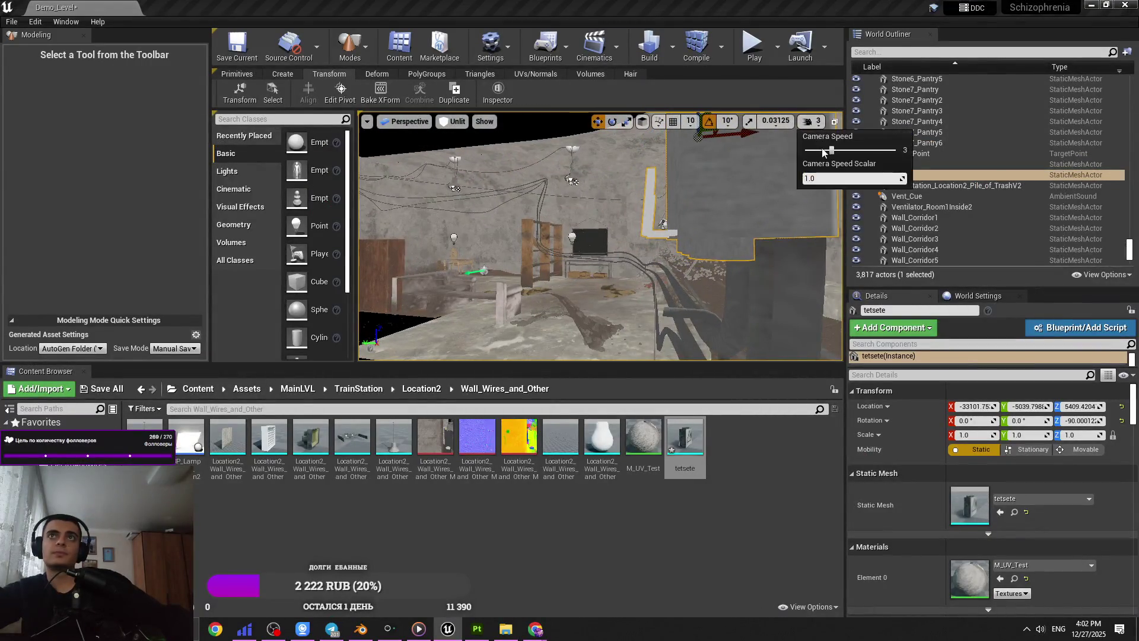
- Nudge tetsete slightly along Y and raise it to Z 5410.9 against the wall
left_click_drag(828, 151, 821, 152)
right_click_drag(692, 197, 692, 197)
mouse_move(609, 172)
left_mouse_down()
mouse_move(617, 157)
mouse_move(648, 156)
left_mouse_up()
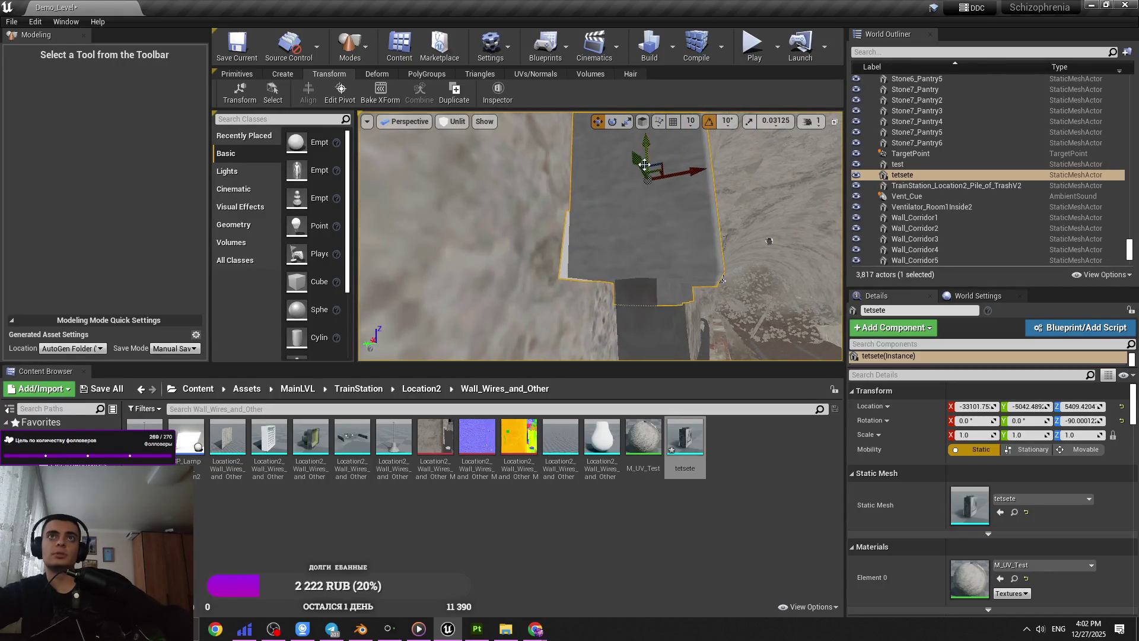
right_click_drag(647, 156, 660, 170)
mouse_move(566, 159)
right_mouse_down()
mouse_move(584, 144)
mouse_move(678, 317)
mouse_move(671, 356)
mouse_move(671, 305)
right_mouse_up()
- Open the Location2 folder and bring the Twitch browser window forward
left_click(421, 388)
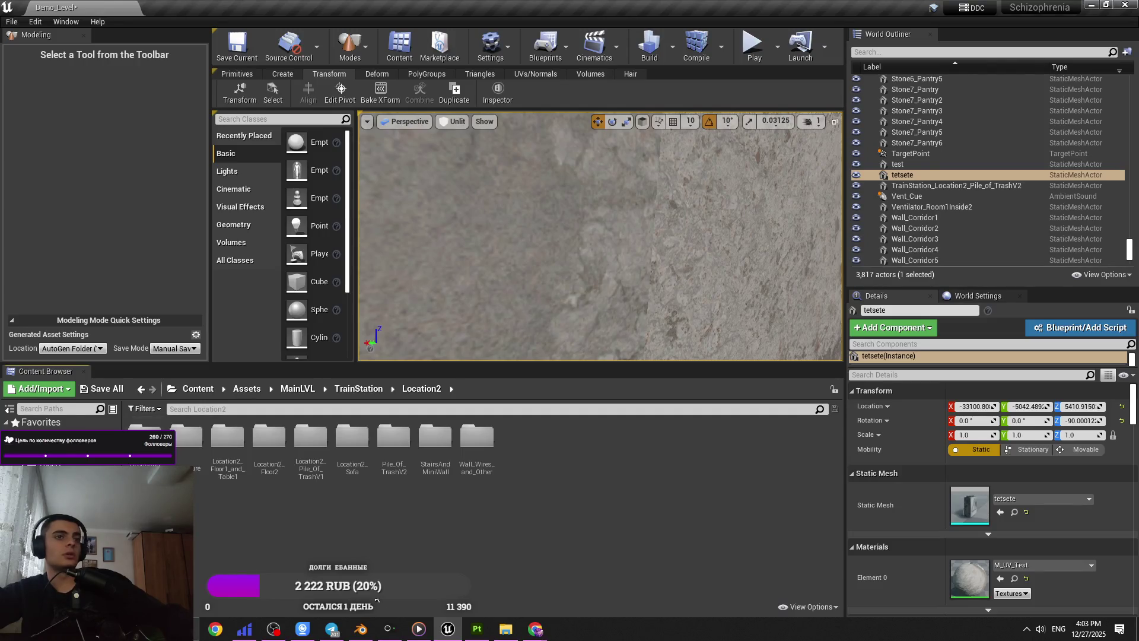
mouse_move(536, 630)
left_click(596, 572)
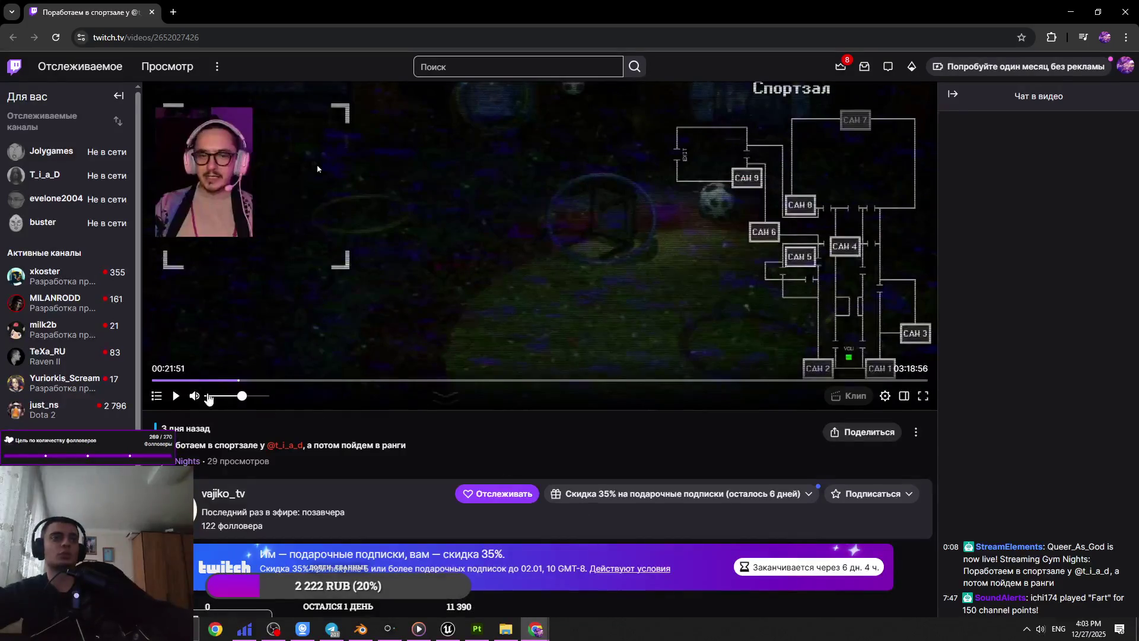
- Resume the replay and seek around 01:13:00 and 00:55:12
left_click(175, 396)
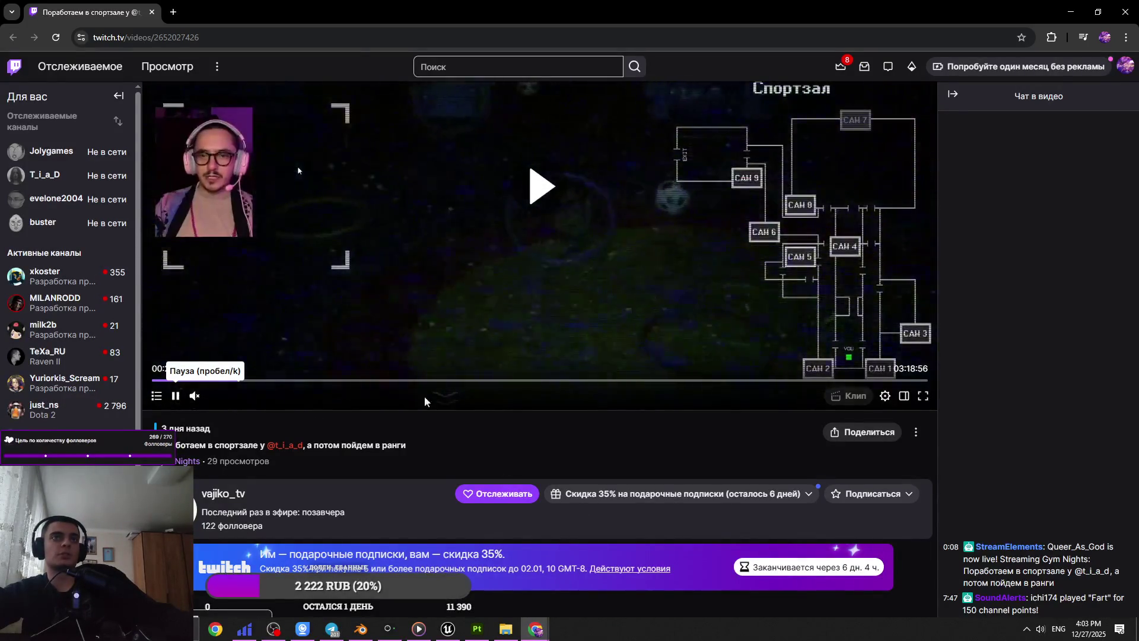
left_click(437, 380)
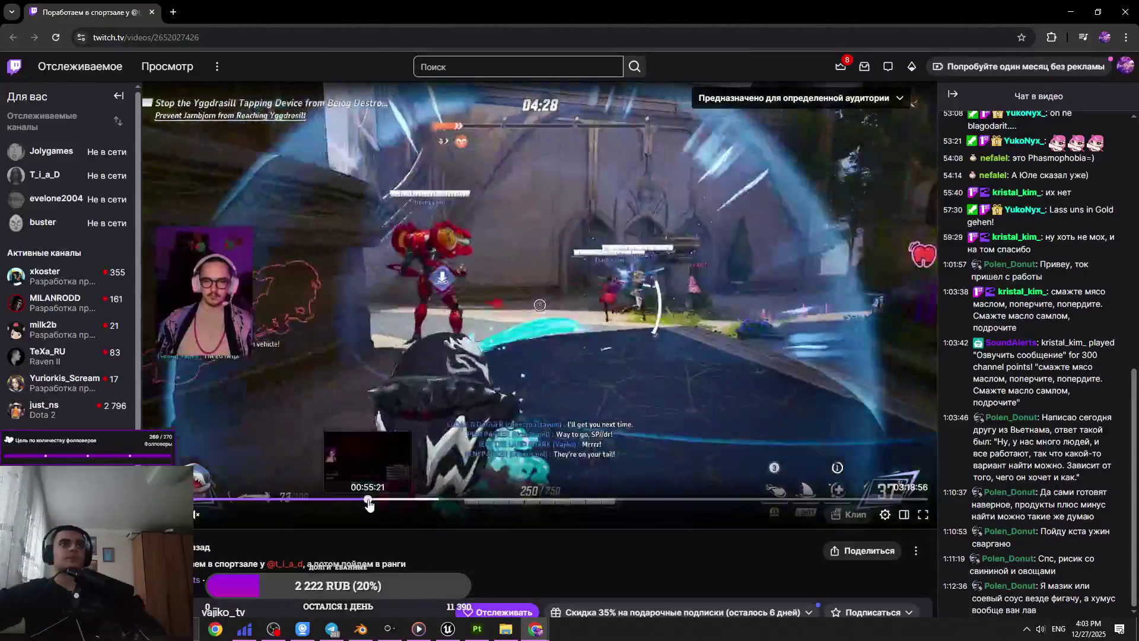
left_click(368, 500)
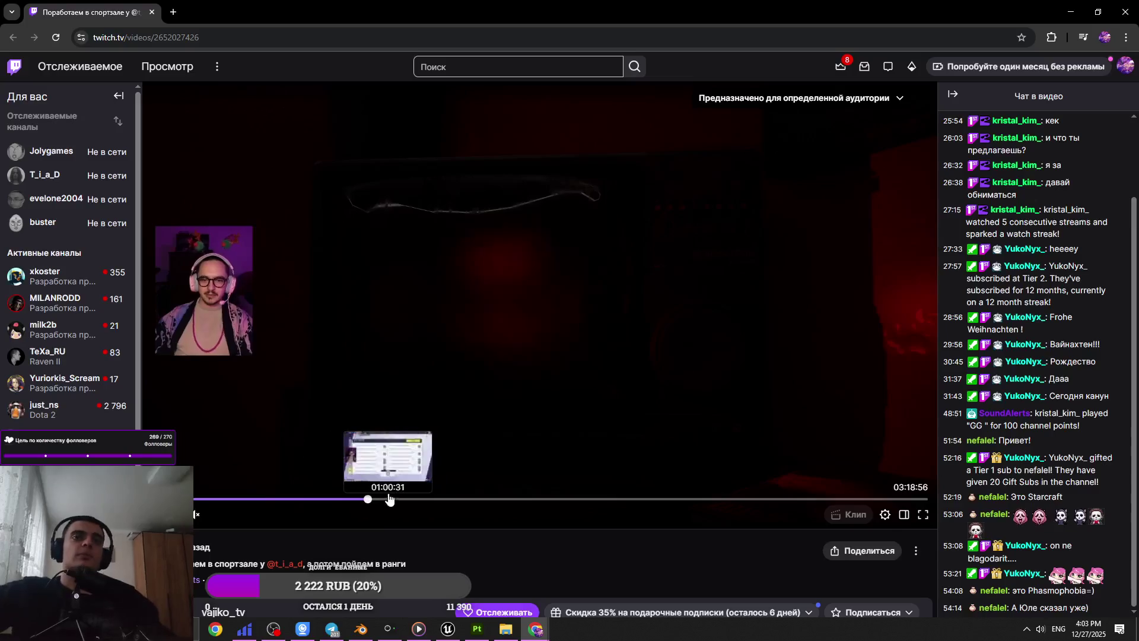
left_click(359, 500)
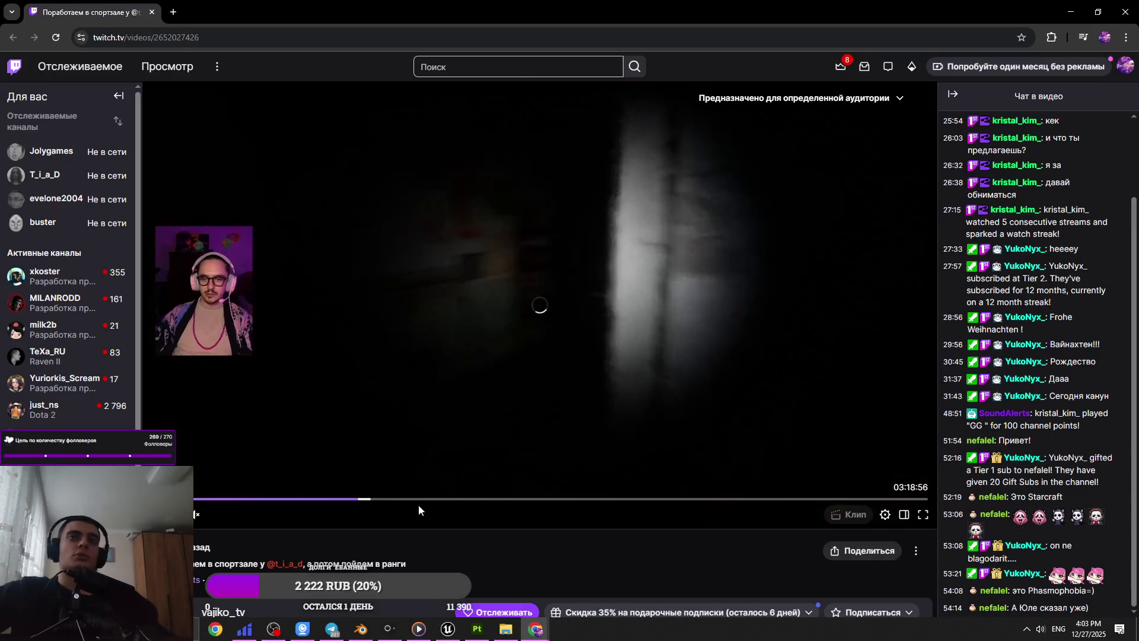
left_click(368, 501)
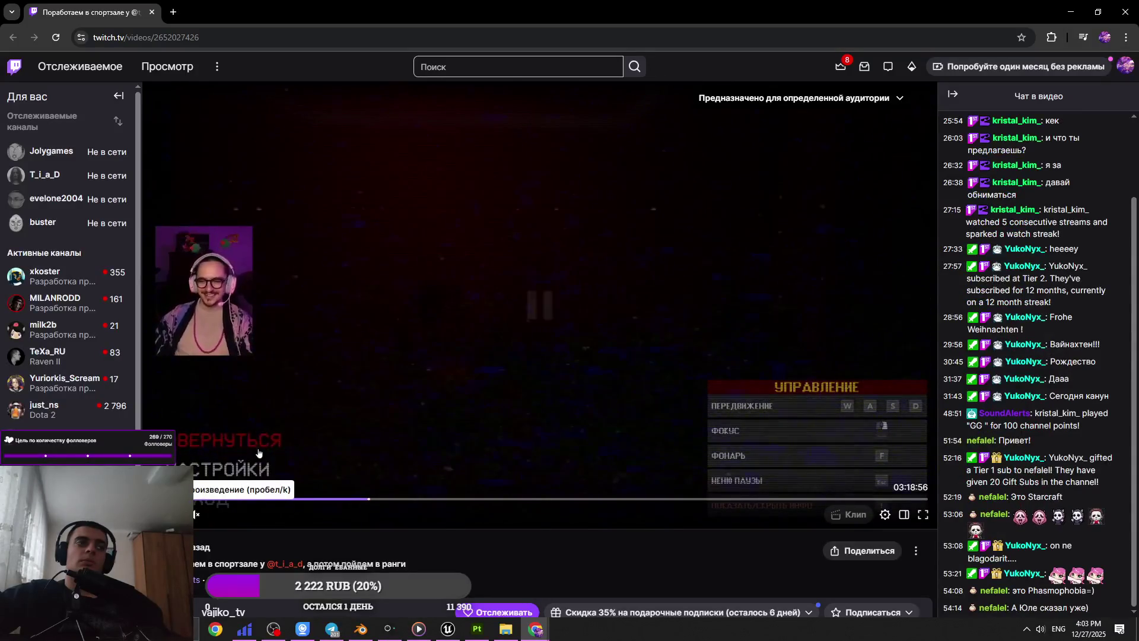
- Skip the replay ahead to 02:27:40 and switch back to the Unreal editor
scroll(478, 561, "down", 4)
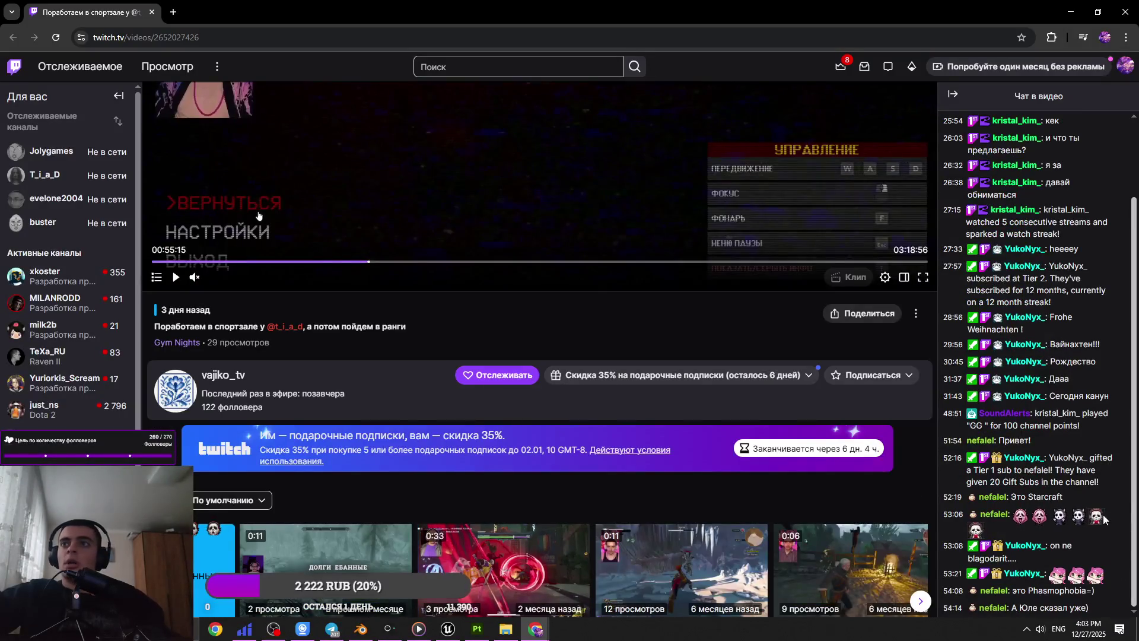
scroll(1046, 439, "up", 2)
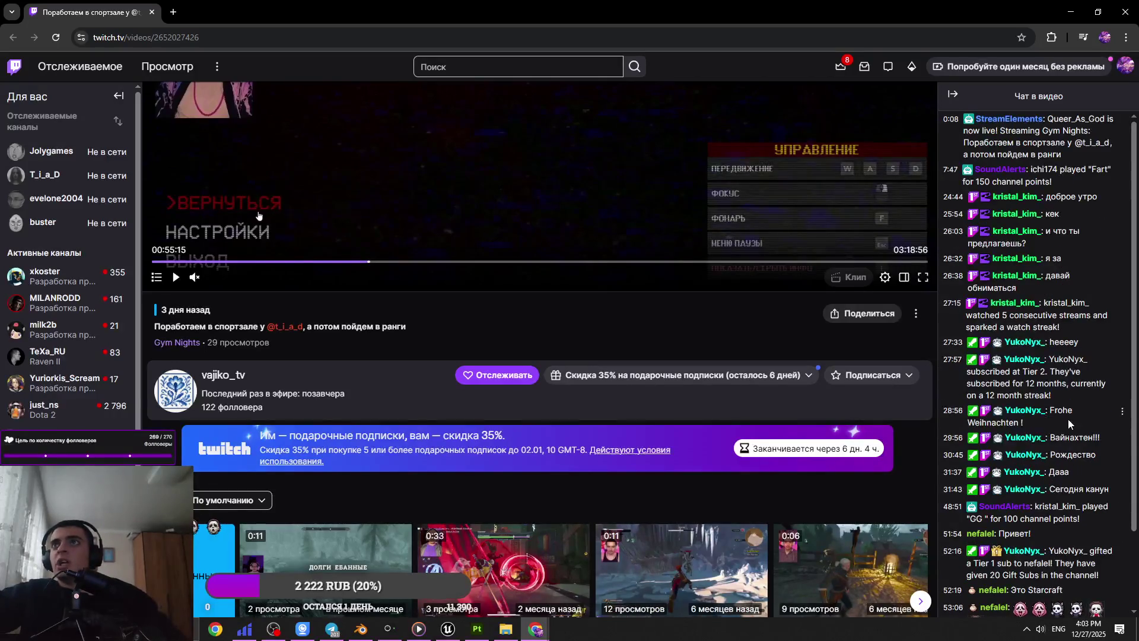
scroll(1047, 356, "down", 3)
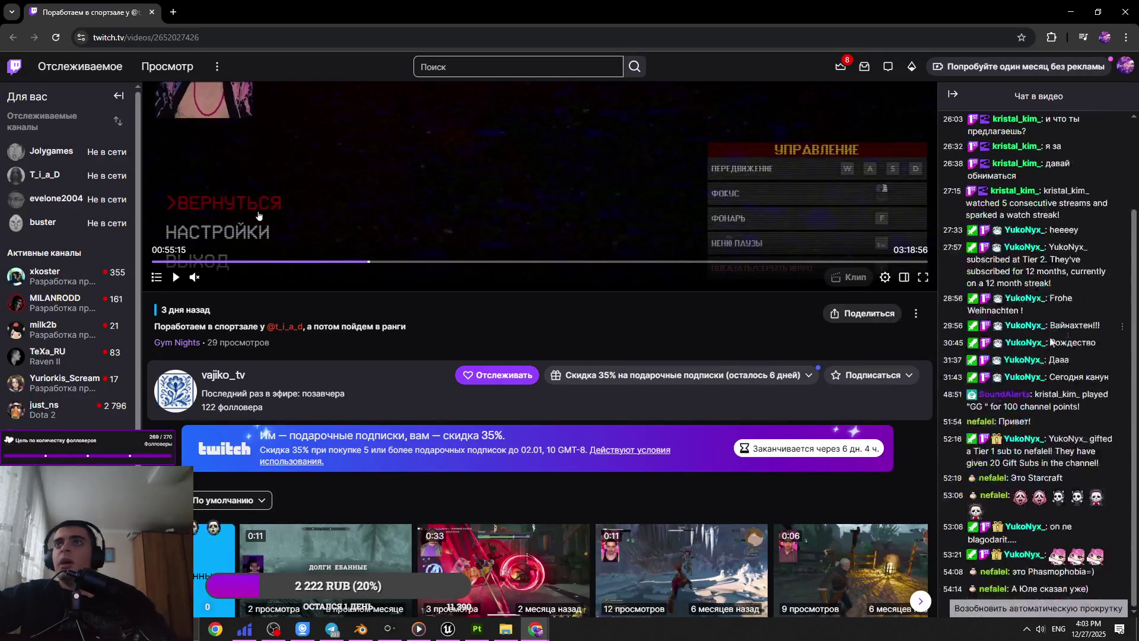
scroll(1047, 356, "up", 3)
scroll(324, 308, "up", 1)
left_click(318, 321)
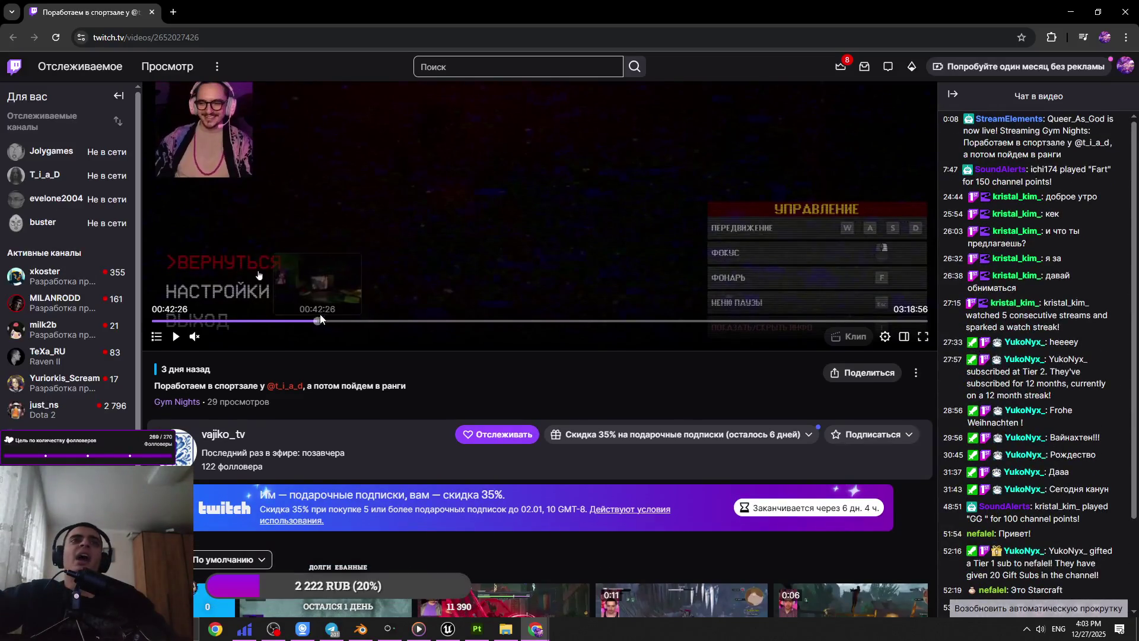
scroll(1061, 433, "down", 2)
left_click(729, 322)
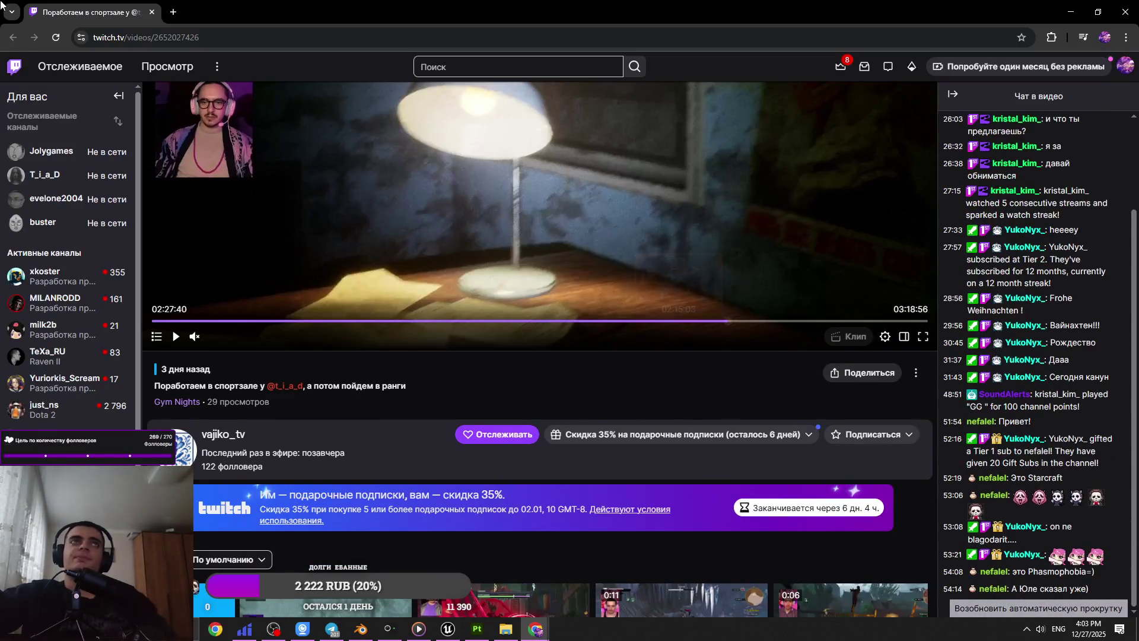
key("alt+Tab")
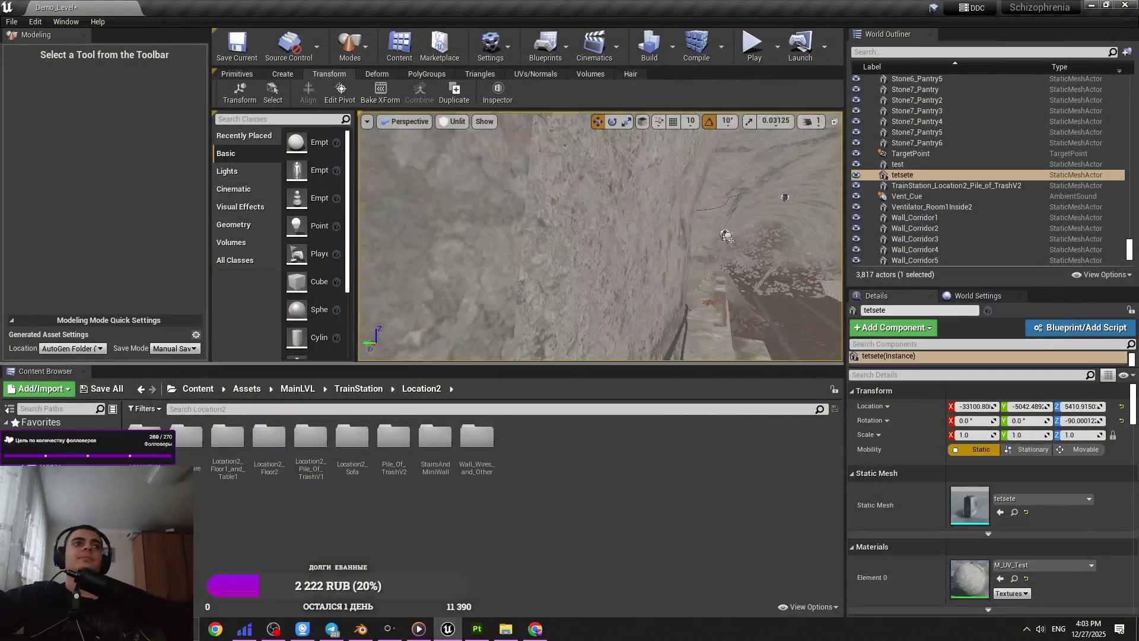
- Place the ElectroAndWires NurbsPath wire in the tunnel, rotated -90° on Z, and raise it 10 units
right_click_drag(599, 238, 557, 235)
double_click(144, 426)
mouse_move(268, 439)
left_mouse_down()
mouse_move(514, 224)
mouse_move(574, 242)
left_mouse_up()
key("e")
key("w")
left_click_drag(517, 208, 517, 187)
- Lower the new wire down the tunnel wall, viewed from above
mouse_move(599, 237)
right_mouse_down()
mouse_move(570, 208)
mouse_move(564, 170)
mouse_move(524, 164)
right_mouse_up()
left_click(811, 121)
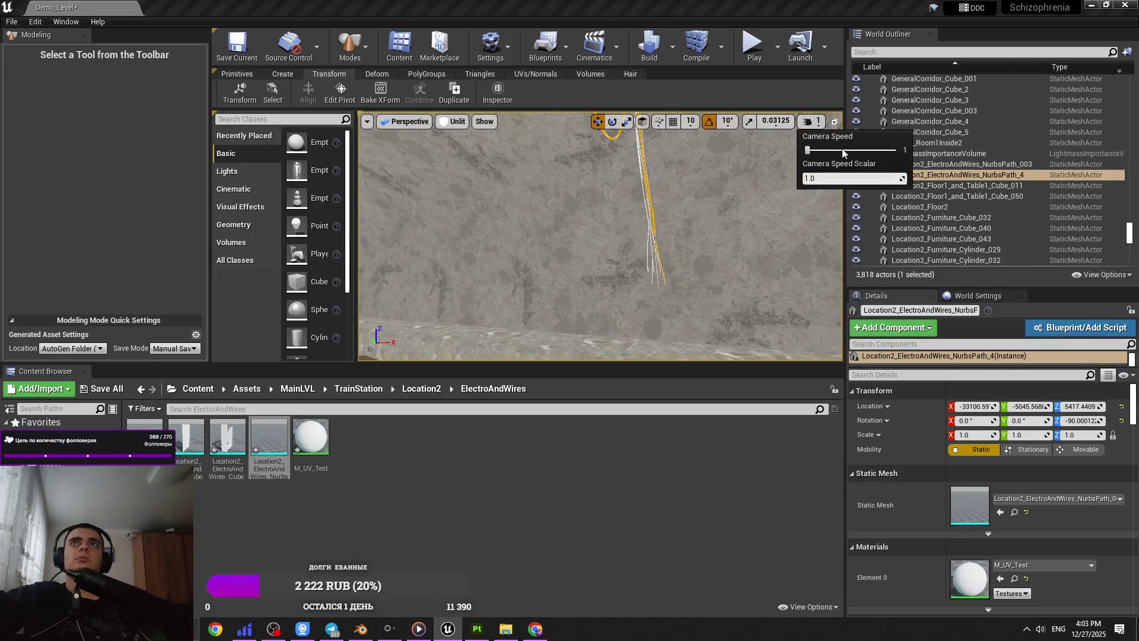
mouse_move(599, 238)
right_mouse_down()
mouse_move(587, 290)
mouse_move(636, 233)
right_mouse_up()
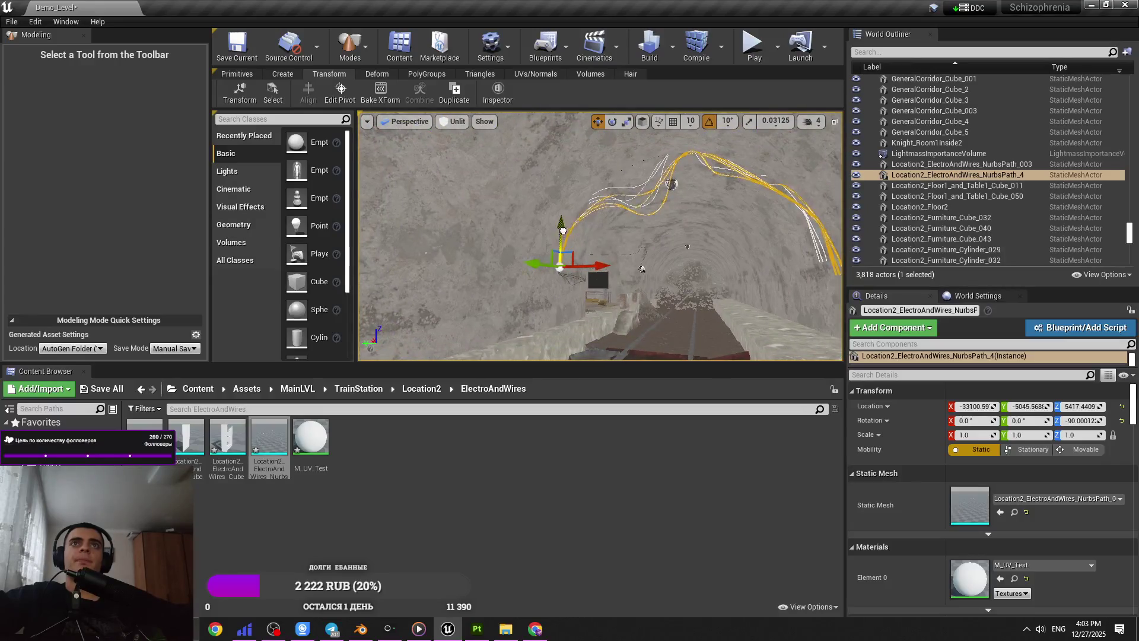
left_click_drag(562, 230, 569, 266)
- Delete the duplicate wire, restoring NurbsPath_4 after the accidental deletions
key("Delete")
left_click(644, 182)
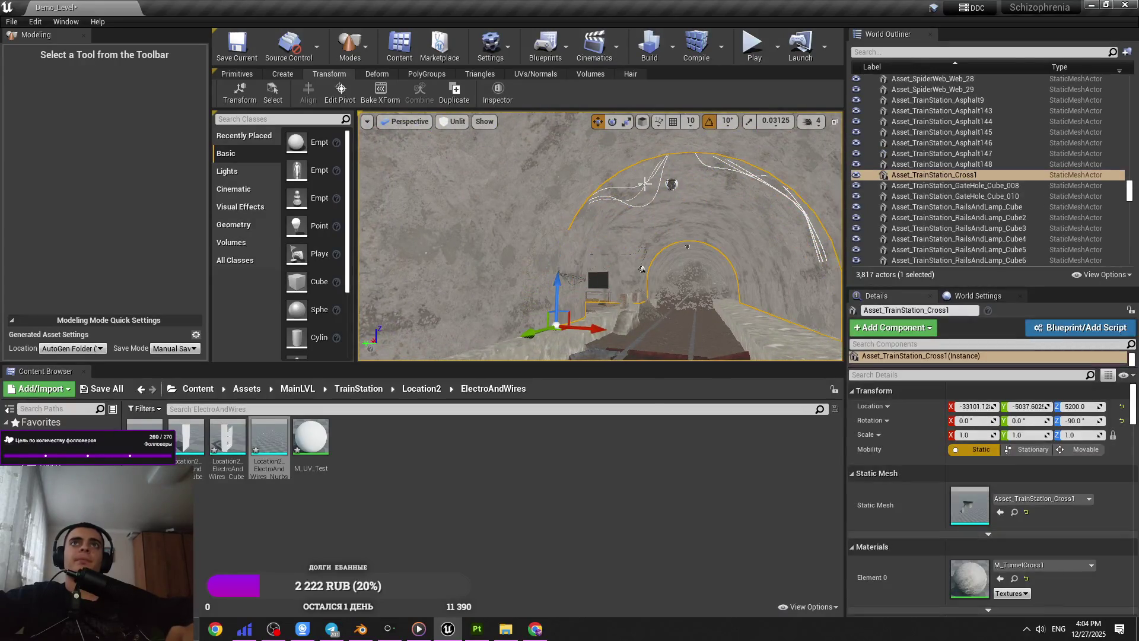
key("Delete")
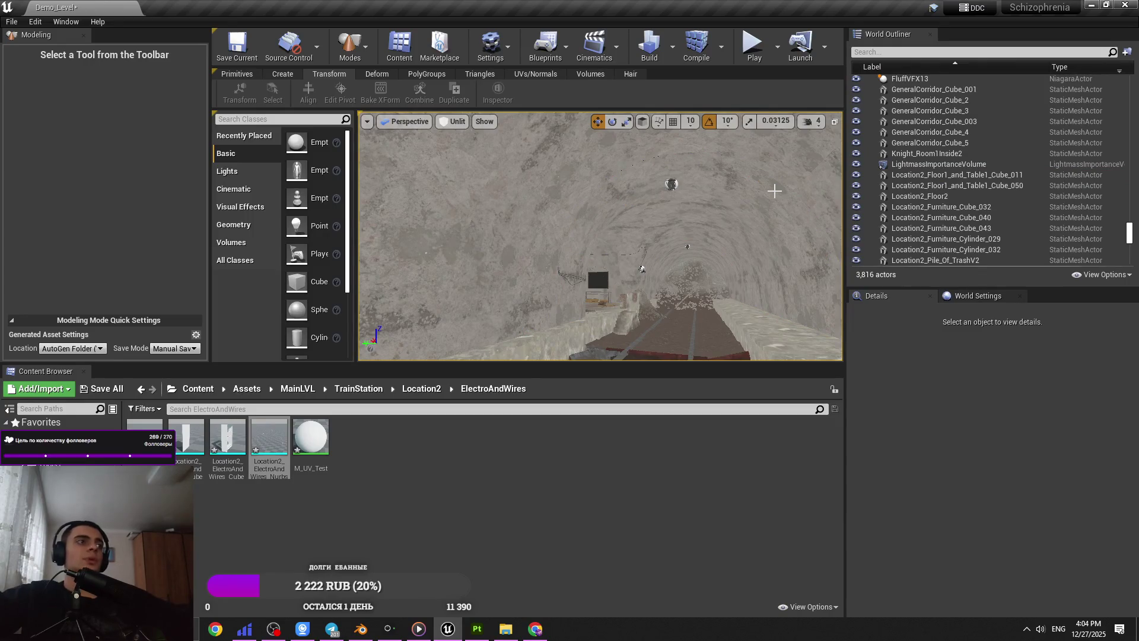
key("ctrl+z")
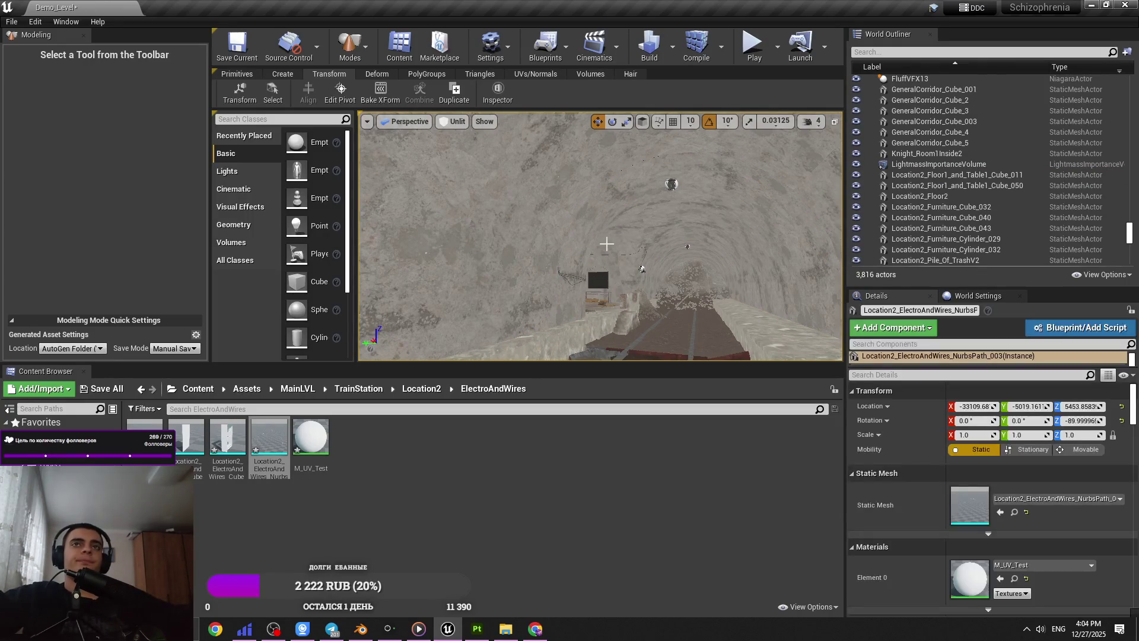
left_click(567, 243)
key("ctrl+z")
key("ctrl+z")
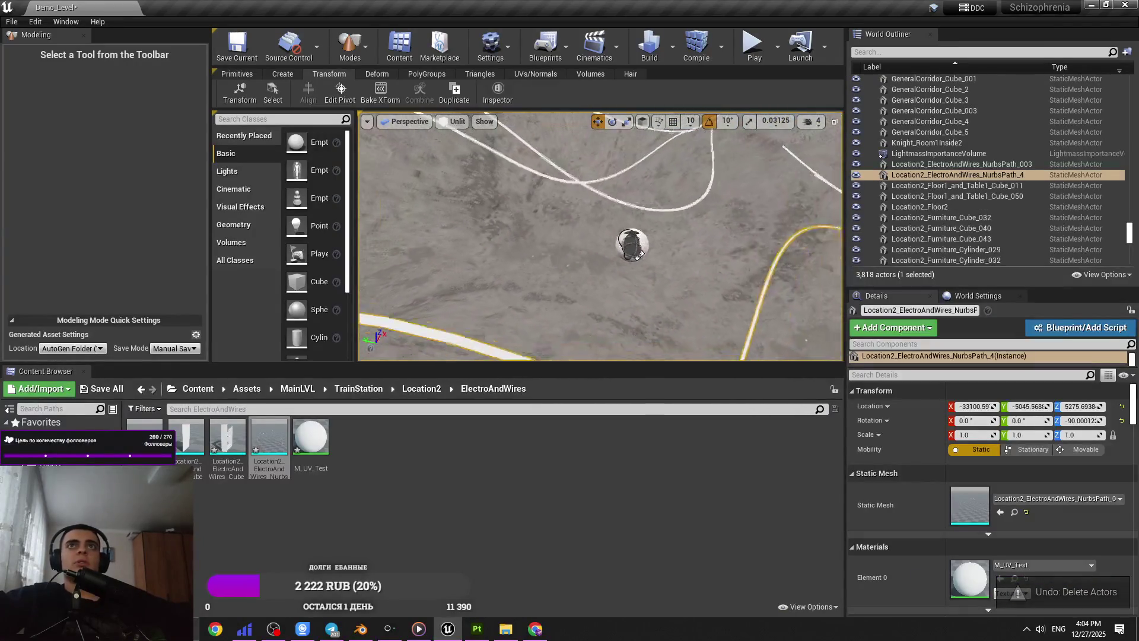
key("Delete")
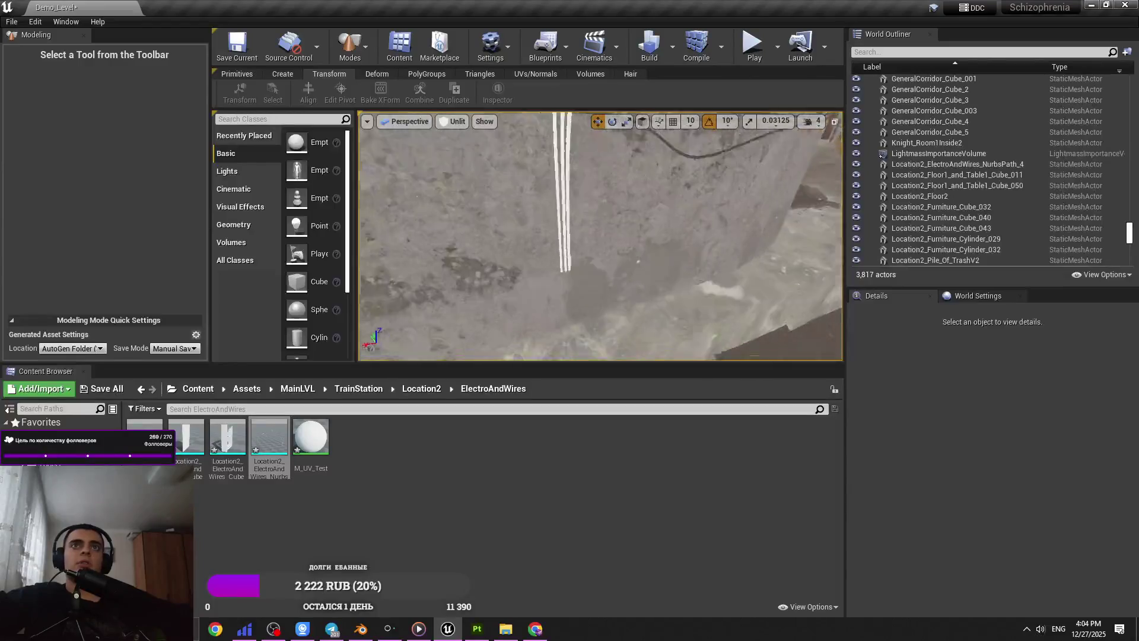
left_click(682, 267)
- Raise the NurbsPath_4 wire up the wall to about −33097.7, −5045.6, 5417.4
right_click_drag(628, 196, 659, 198)
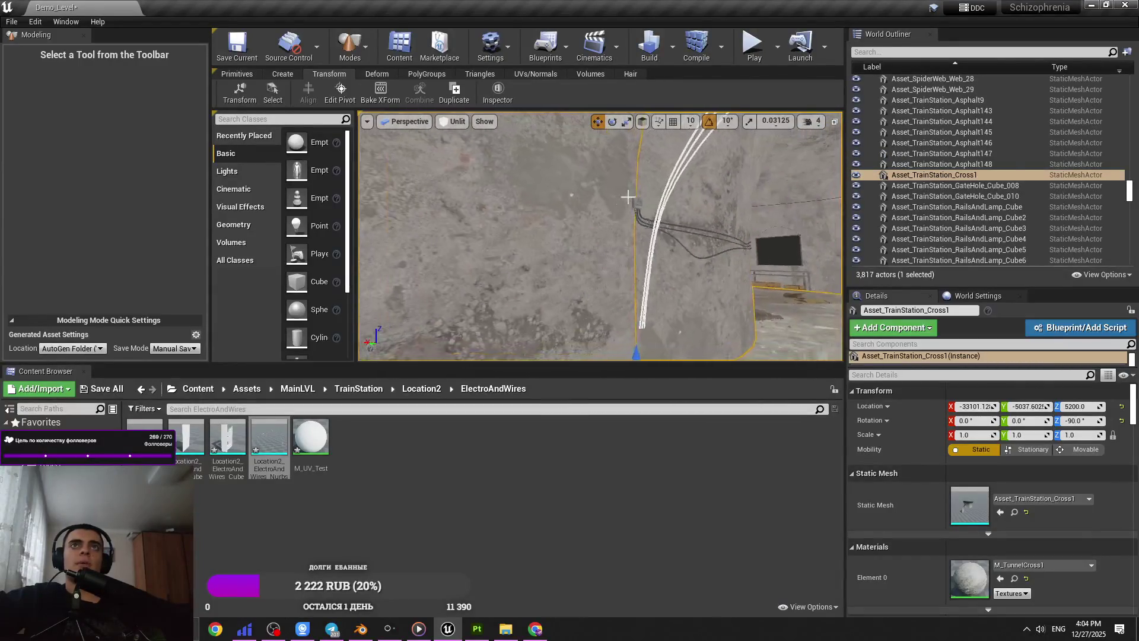
left_click(670, 196)
left_click_drag(640, 291, 646, 163)
right_click_drag(647, 163, 768, 182)
left_click_drag(769, 183, 774, 183)
mouse_move(774, 182)
right_mouse_down()
mouse_move(459, 209)
mouse_move(415, 202)
mouse_move(409, 176)
right_mouse_up()
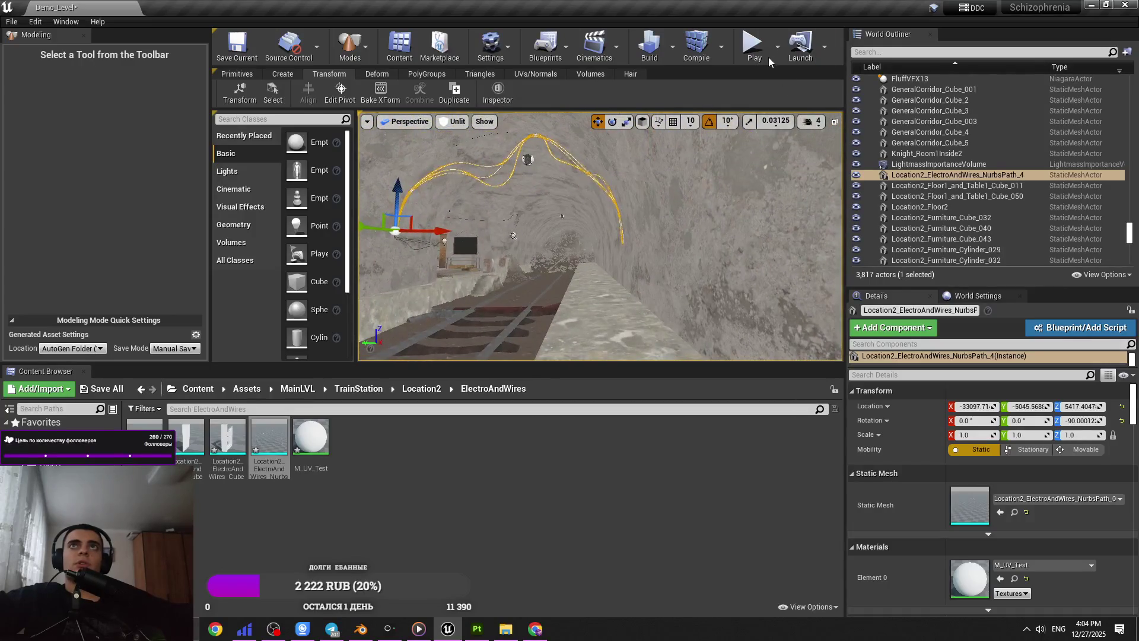
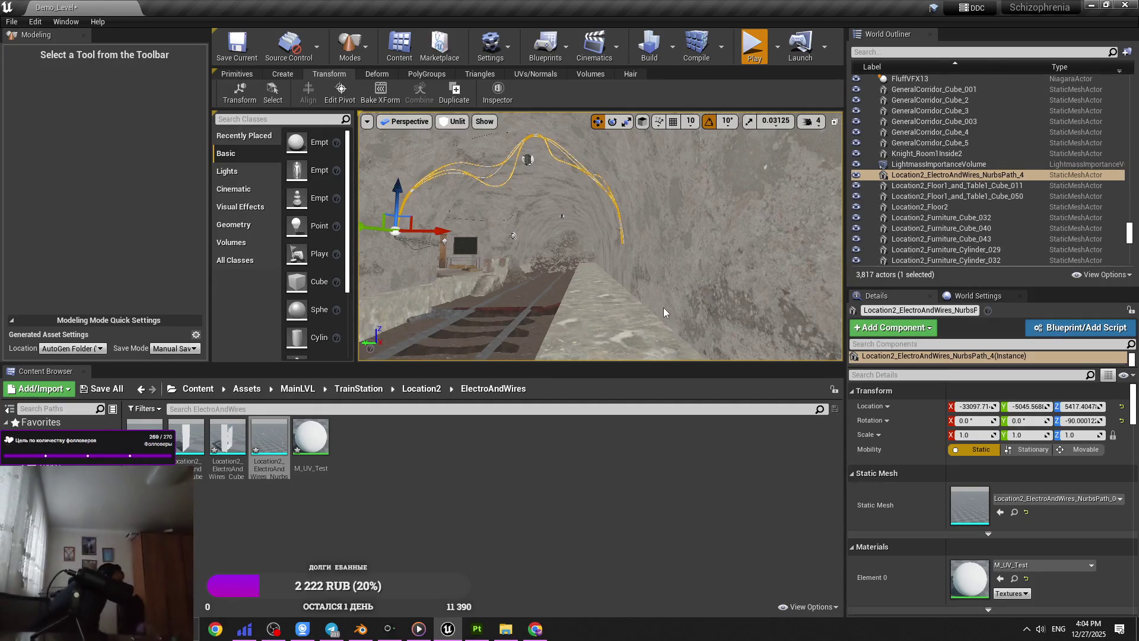
- Play the Demo_Level in the editor and walk the tunnel toward the cable-lined wall and lit room
key("alt+p")
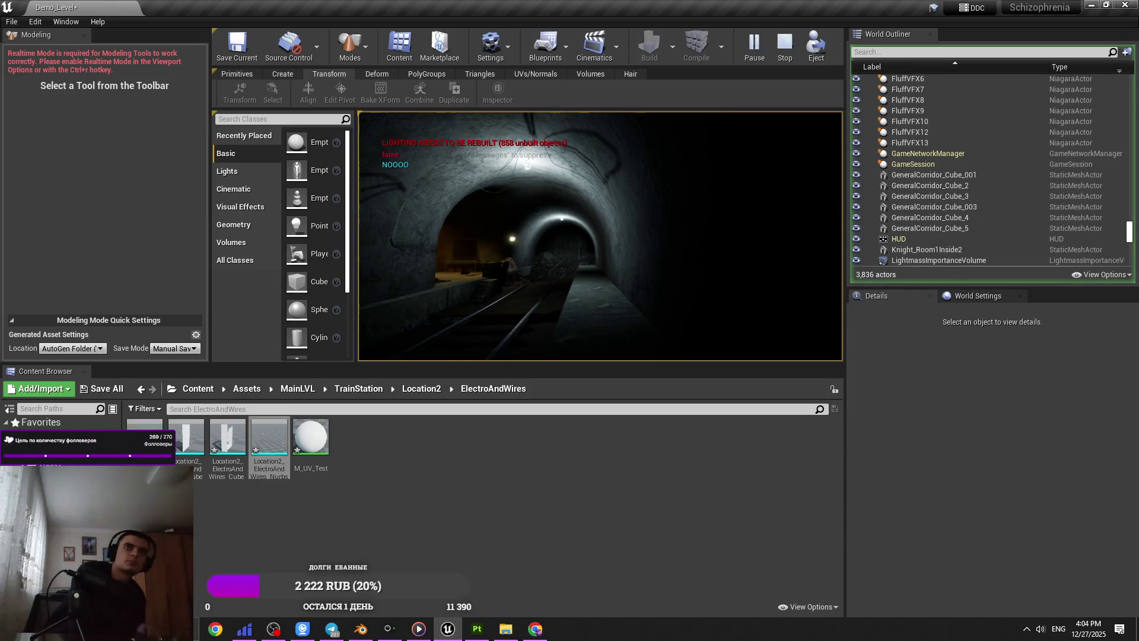
key("w")
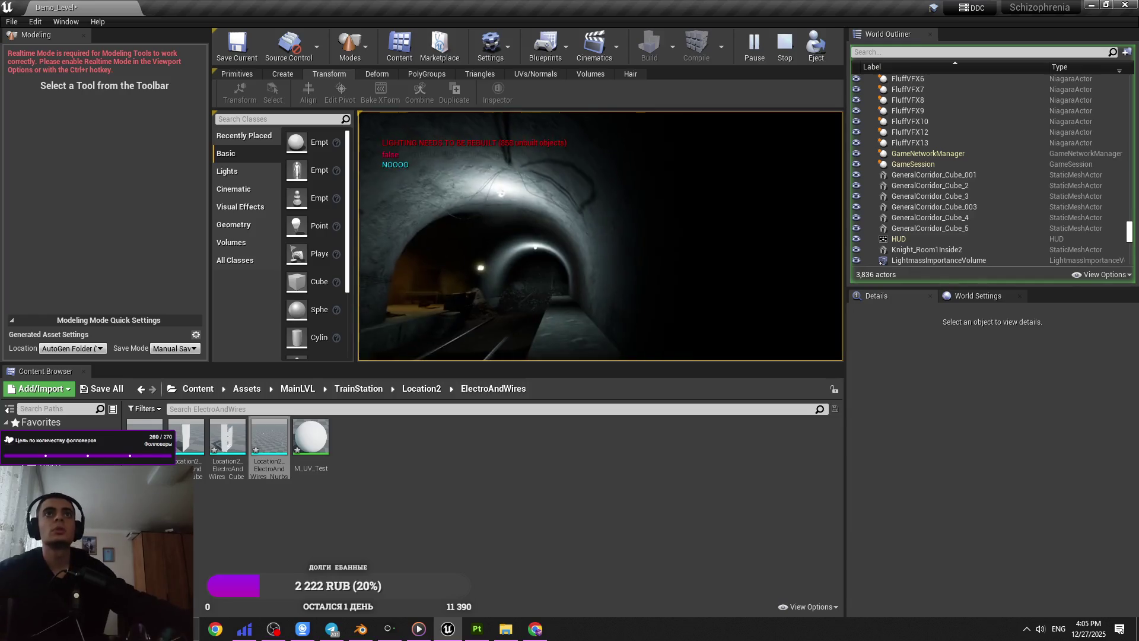
key("w")
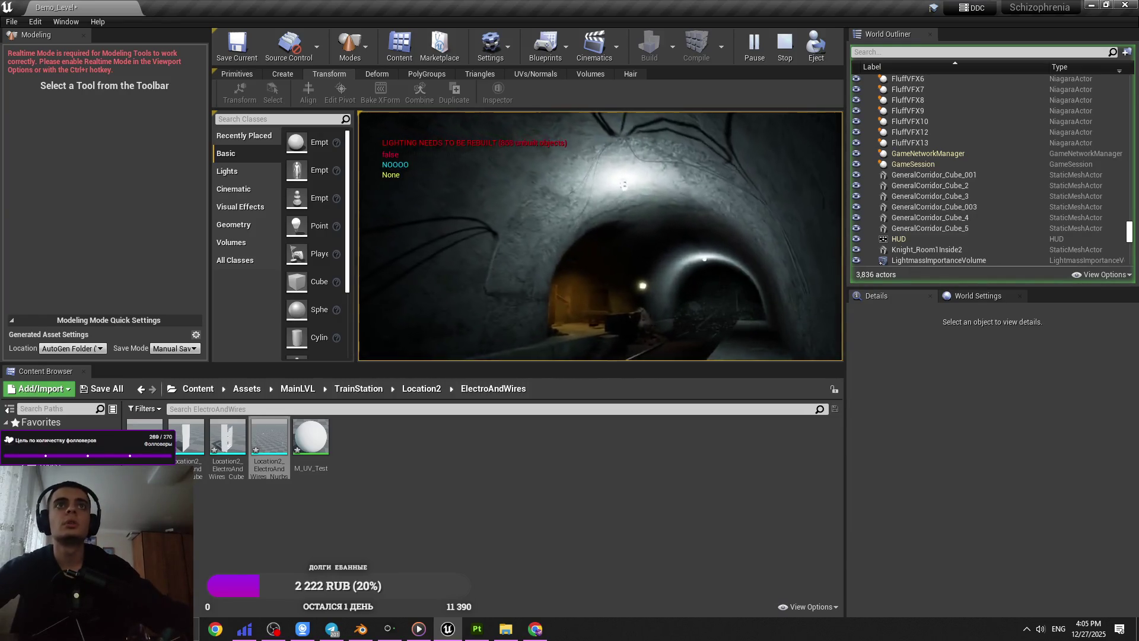
key("w")
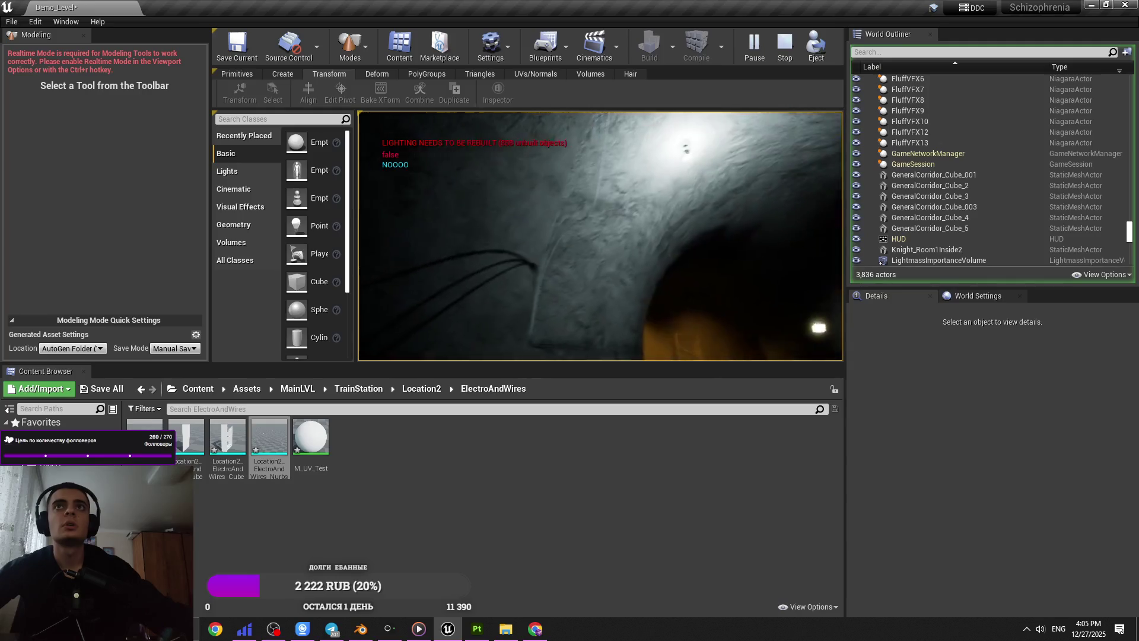
key("w")
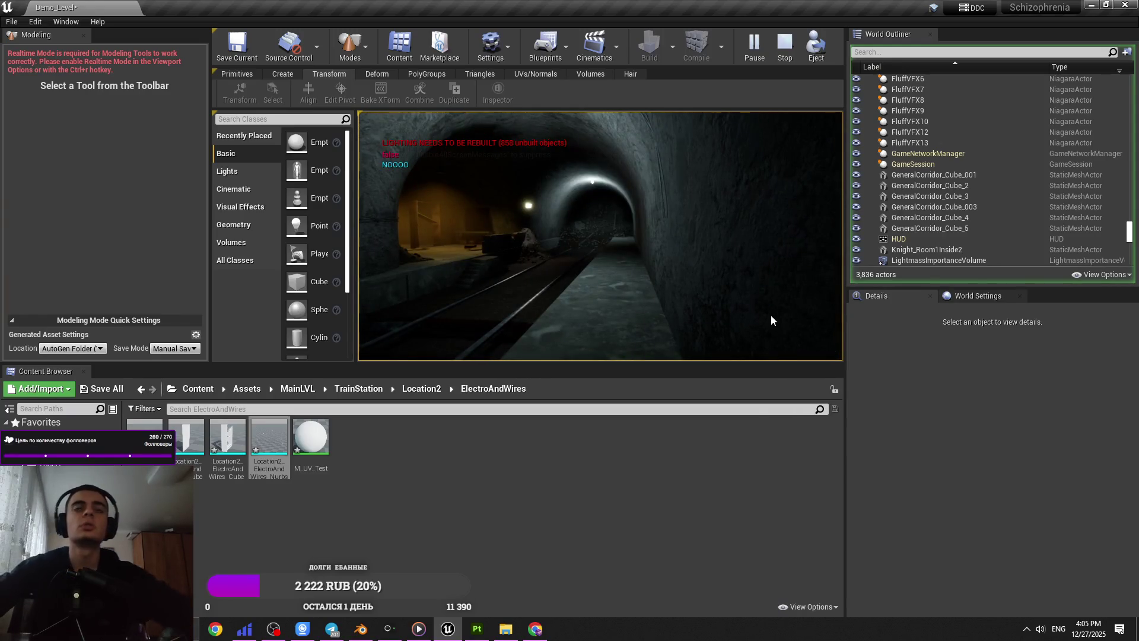
- Switch the play-test to full screen and walk forward toward the lit side passage
key("F11")
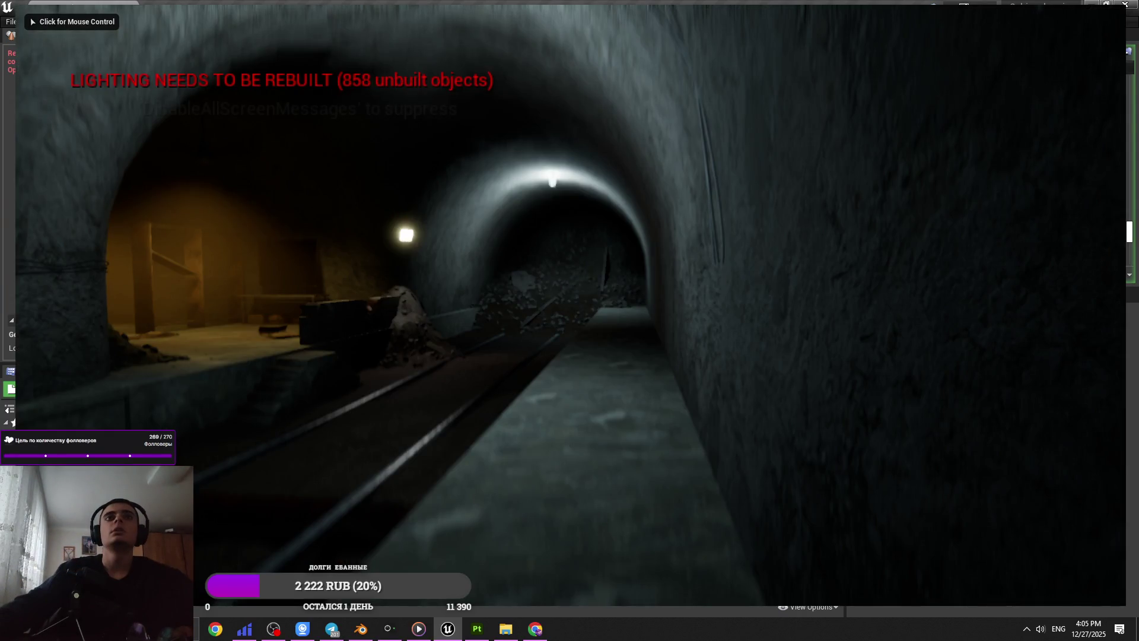
left_click(569, 320)
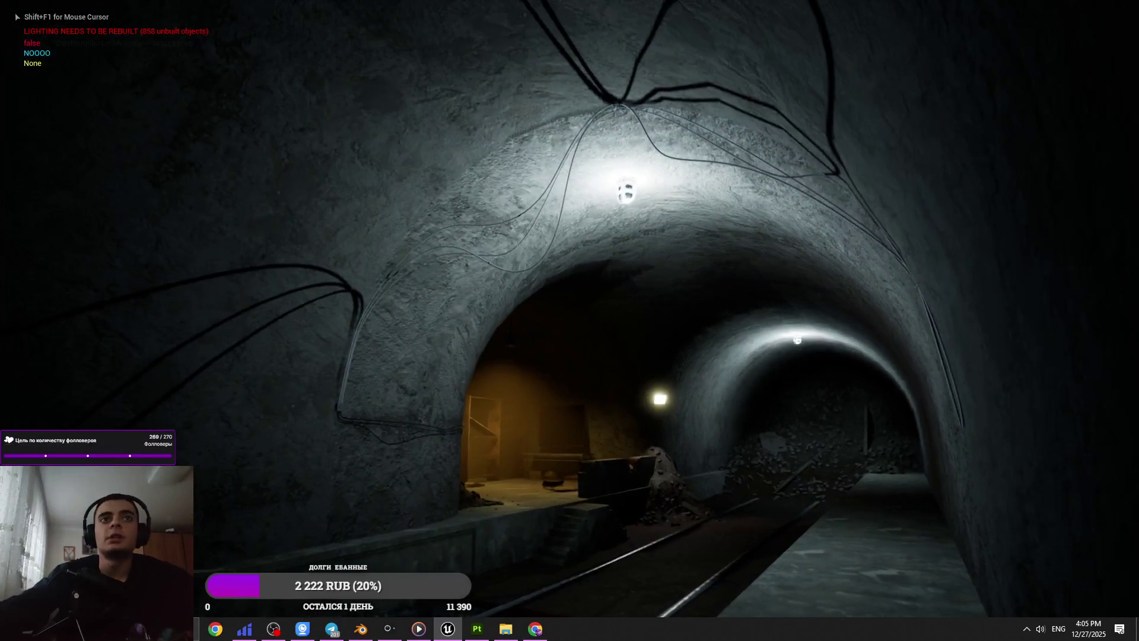
key("w")
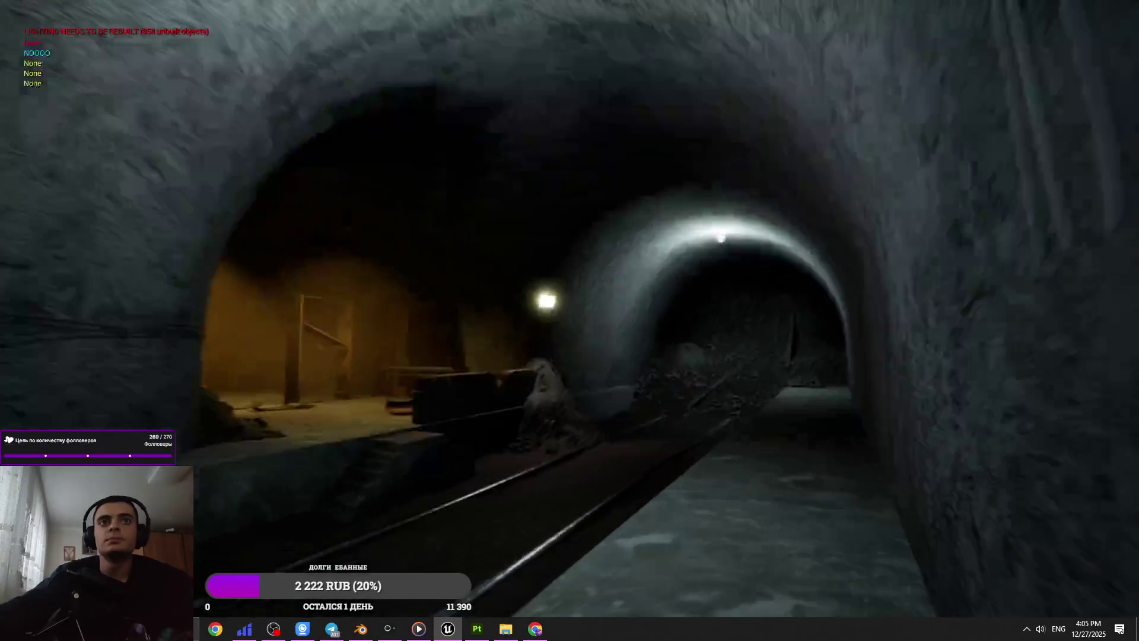
key("w")
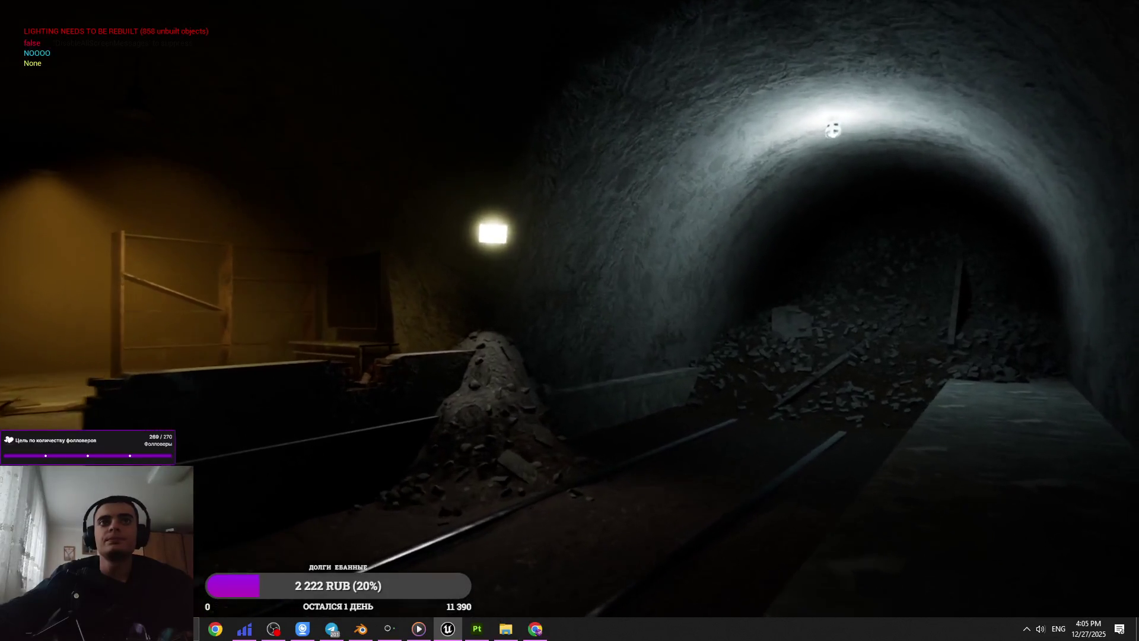
- Leave full screen and stop the play session, returning to level editing
key("shift+F1")
key("F11")
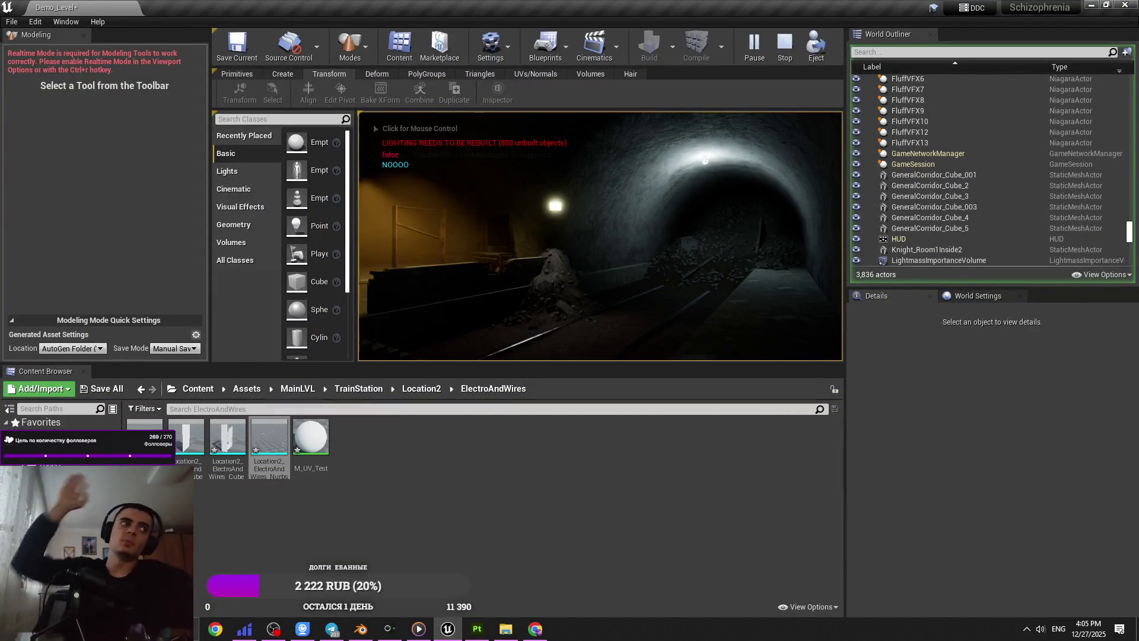
left_click(690, 224)
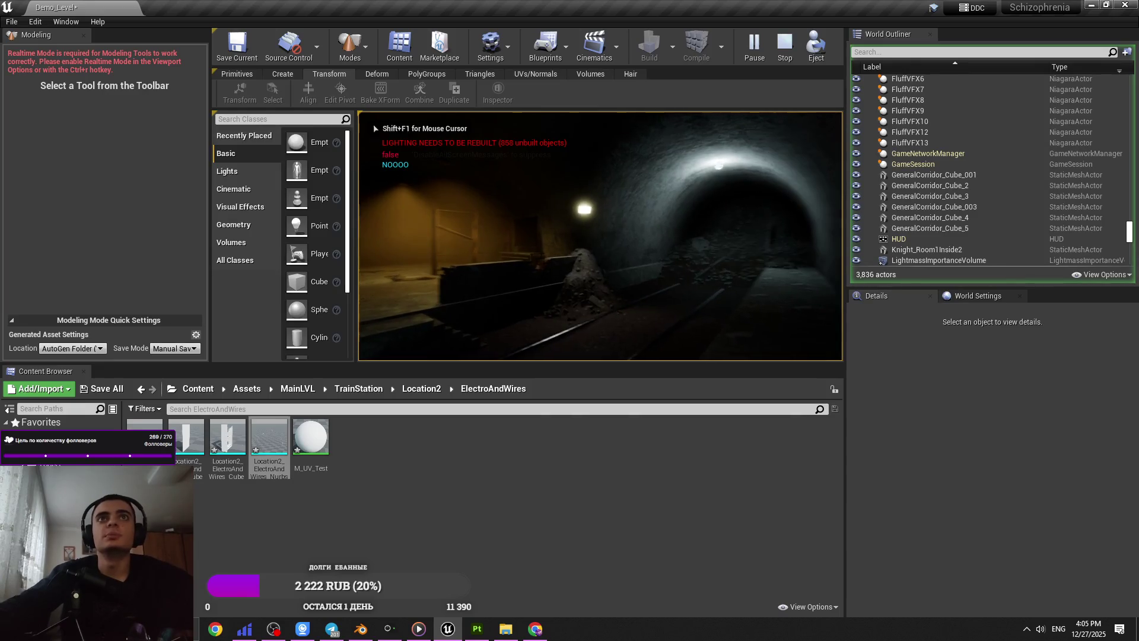
key("Escape")
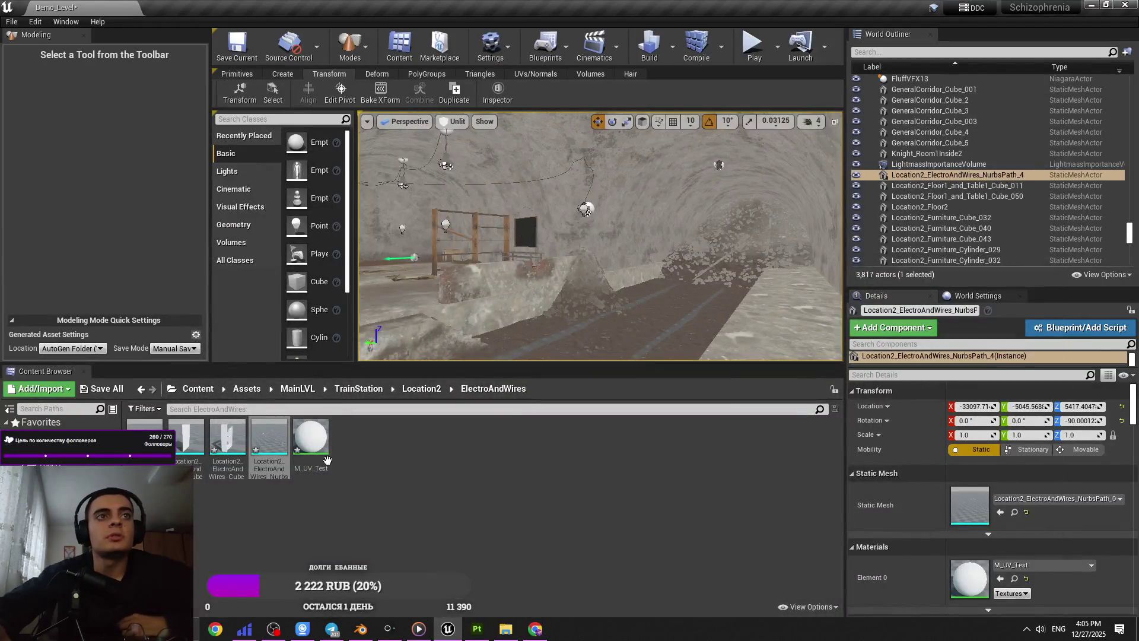
- Save all modified Unreal content, then save Asset_TrainStation.blend and quit Blender
key("ctrl+shift+s")
left_click(606, 425)
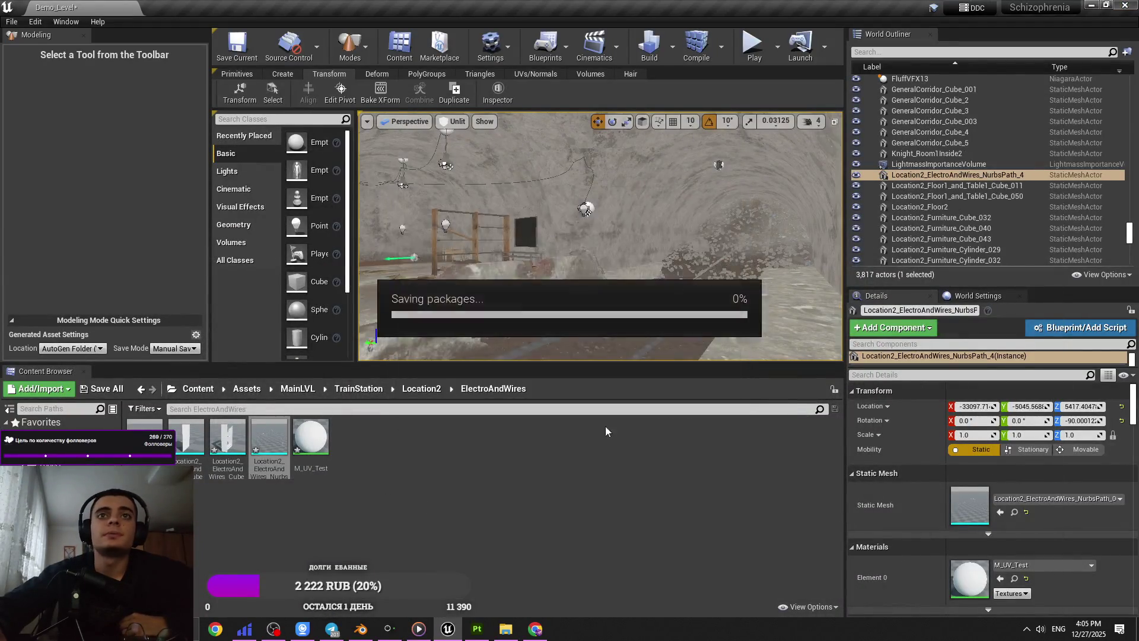
left_click(366, 629)
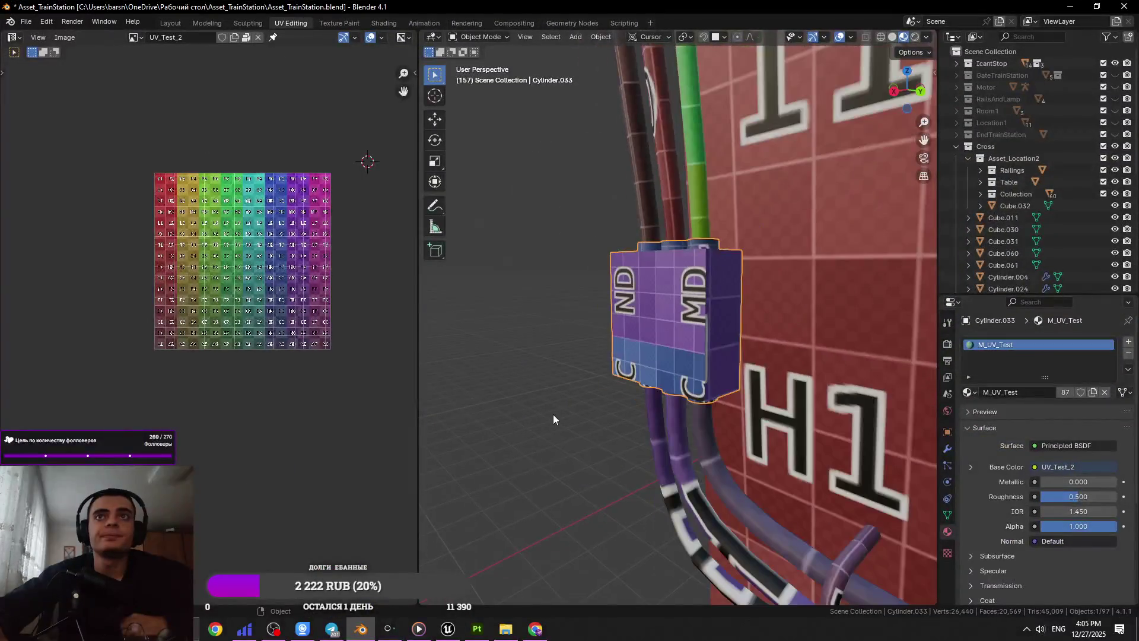
scroll(553, 414, "down", 3)
key("ctrl+q")
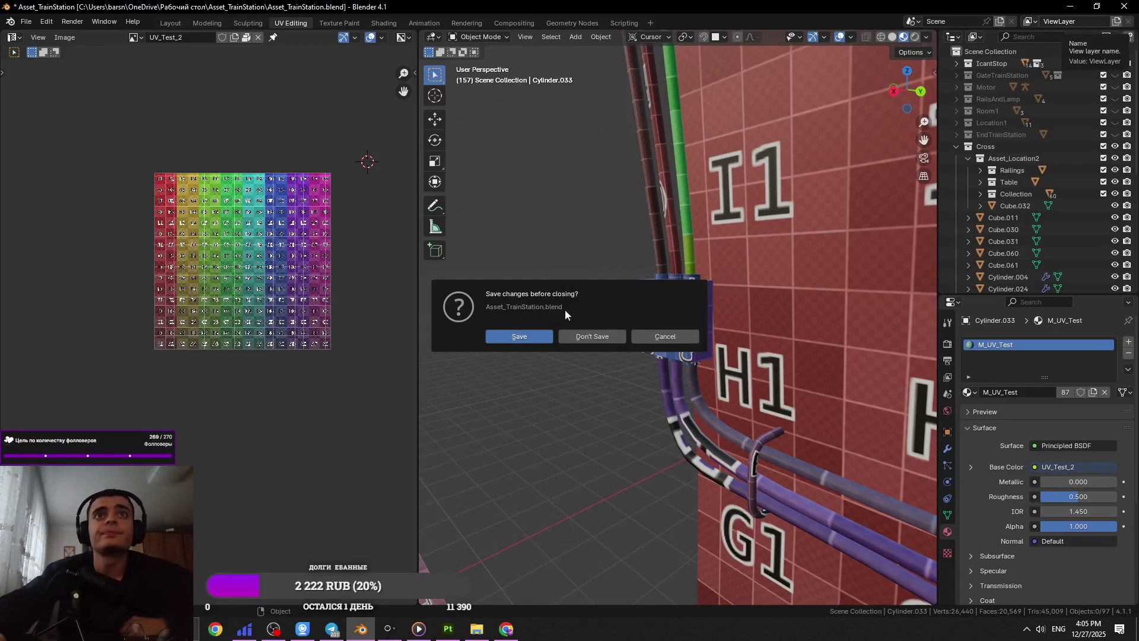
left_click(537, 336)
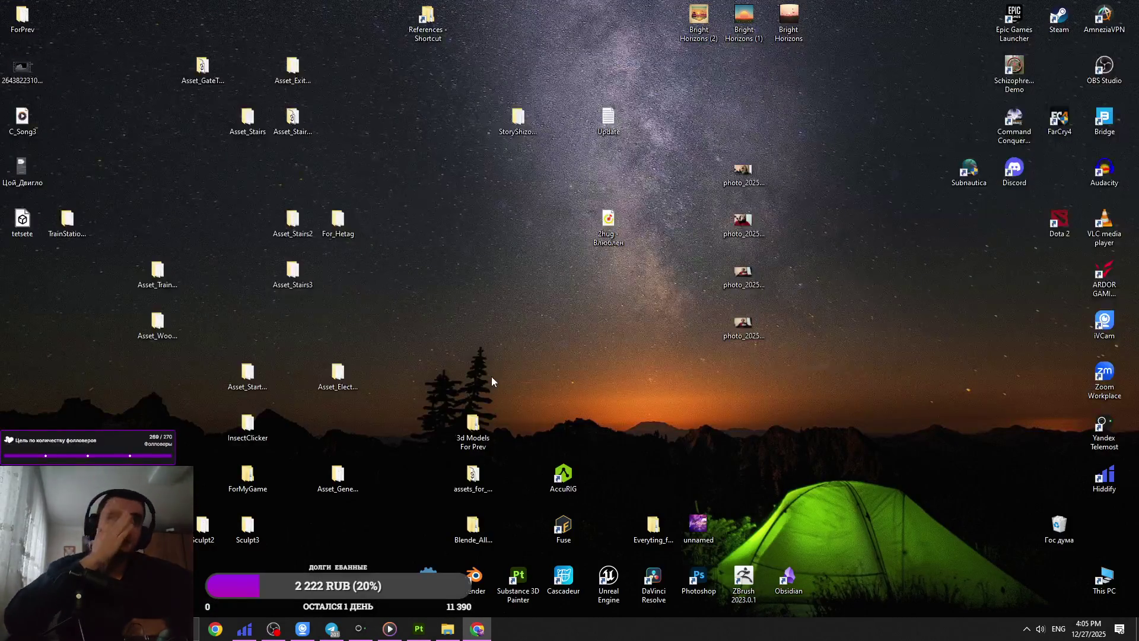
- Close Substance 3D Painter and browse from the TrainStation desktop folder into Location2_ElectroAndWires
left_click(419, 629)
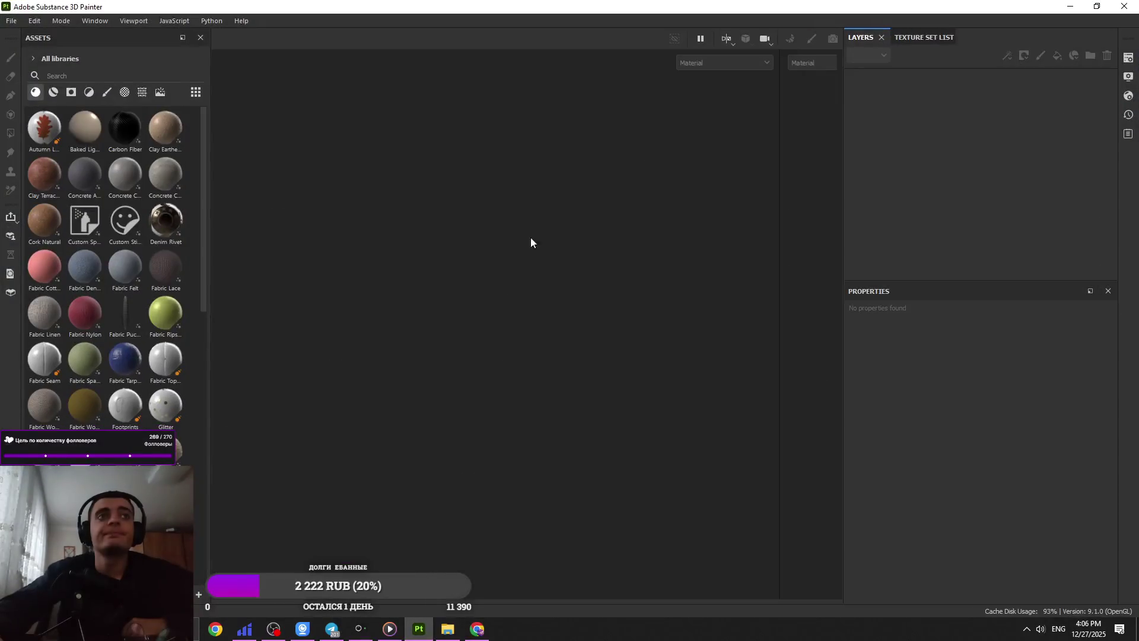
left_click(1124, 6)
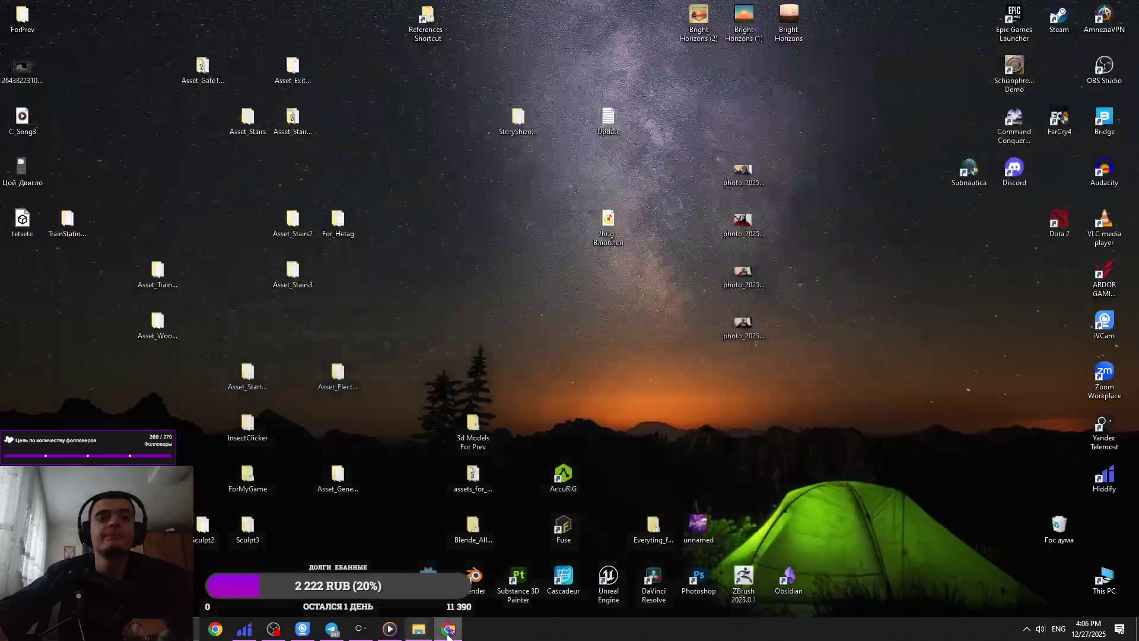
left_click(70, 222)
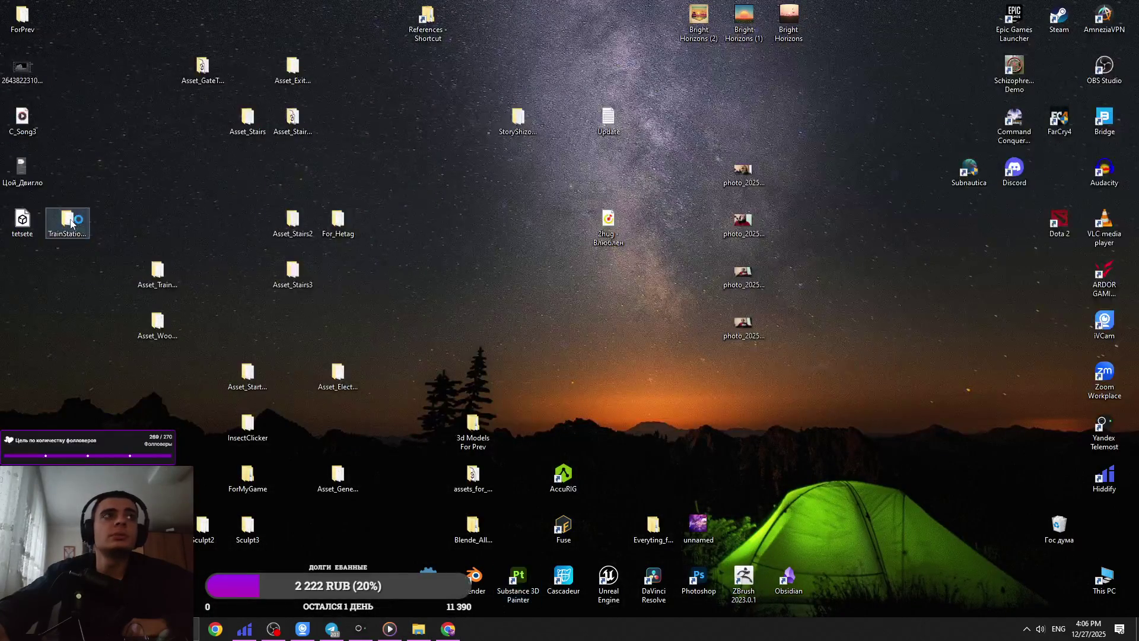
double_click(70, 222)
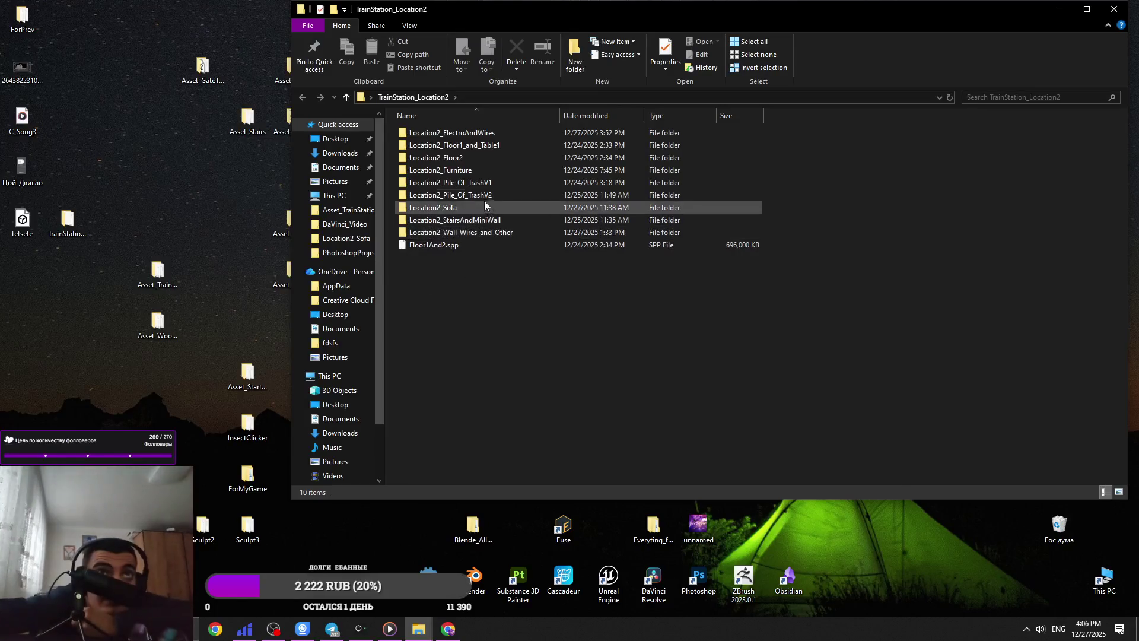
mouse_move(480, 202)
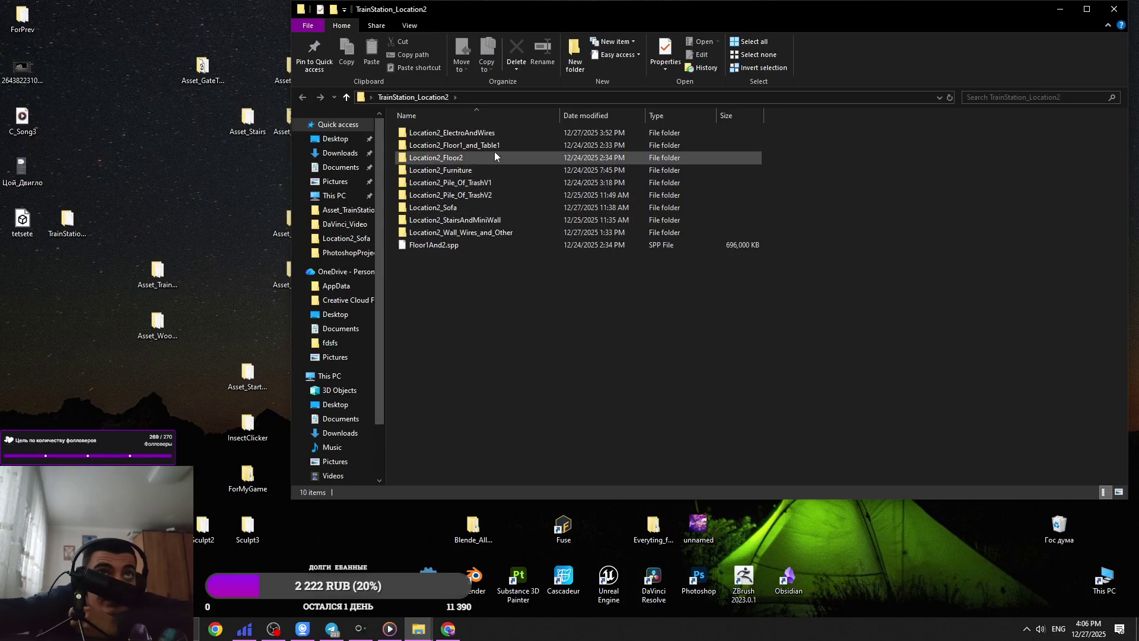
double_click(499, 136)
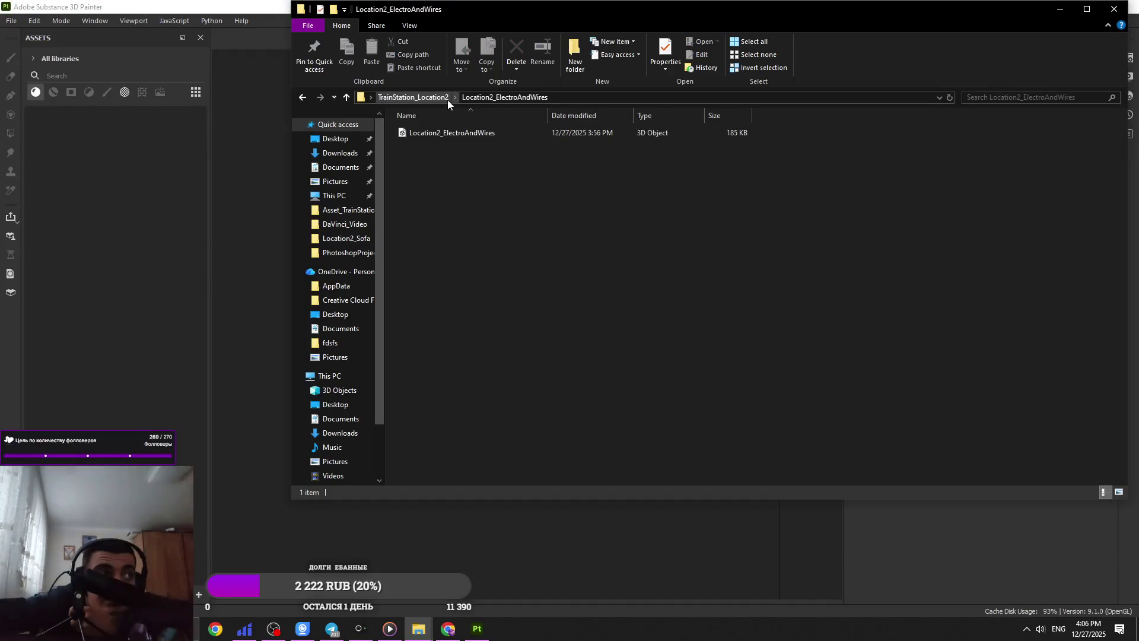
- Reopen Location2_ElectroAndWires and drag its cable mesh file toward the Painter window
left_click(447, 98)
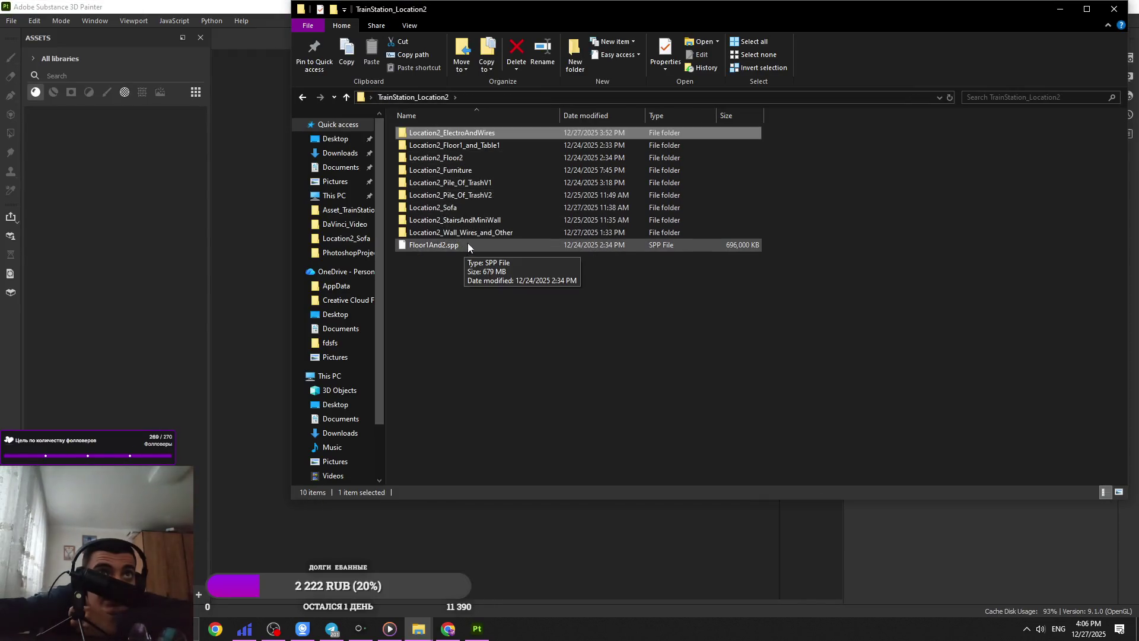
double_click(475, 133)
mouse_move(469, 133)
left_mouse_down()
mouse_move(262, 244)
mouse_move(243, 276)
left_mouse_up()
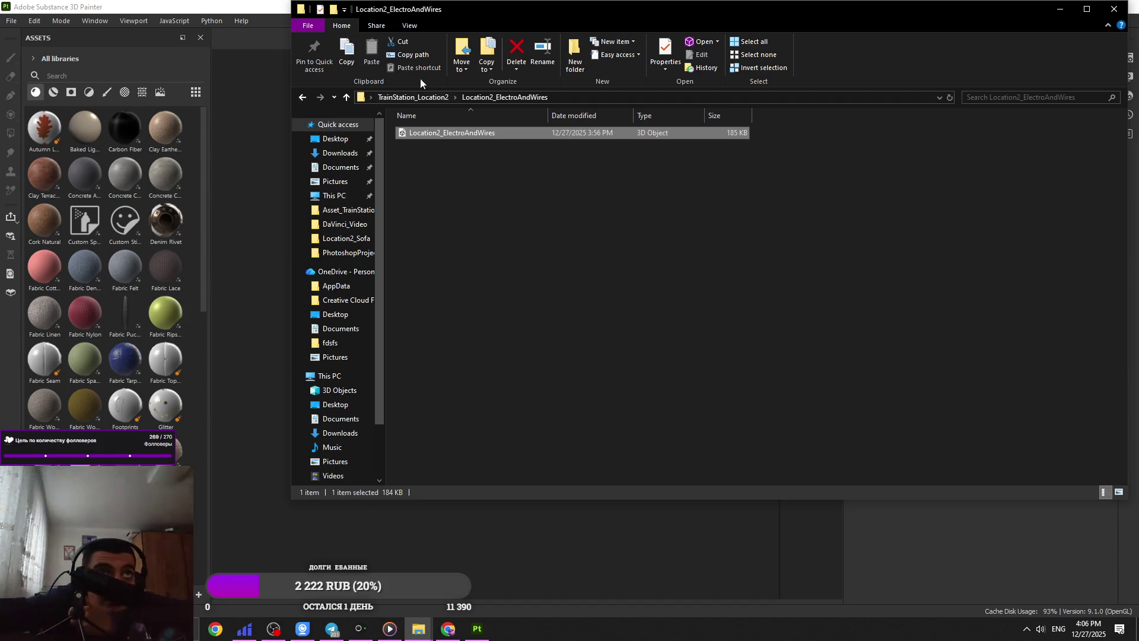
left_click_drag(712, 9, 949, 108)
mouse_move(688, 232)
left_mouse_down()
mouse_move(369, 253)
mouse_move(268, 311)
left_mouse_up()
mouse_move(622, 116)
left_mouse_down()
mouse_move(676, 126)
mouse_move(903, 223)
left_mouse_up()
- Drop the cable mesh onto Substance 3D Painter and accept the New project dialog
left_click(532, 163)
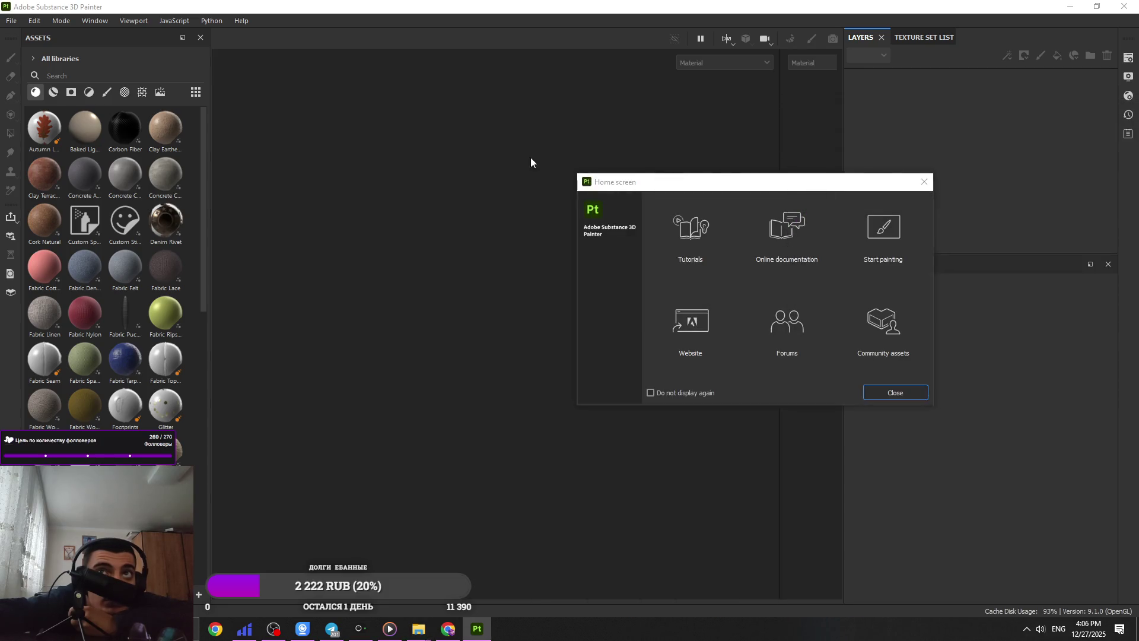
left_click(896, 392)
mouse_move(418, 629)
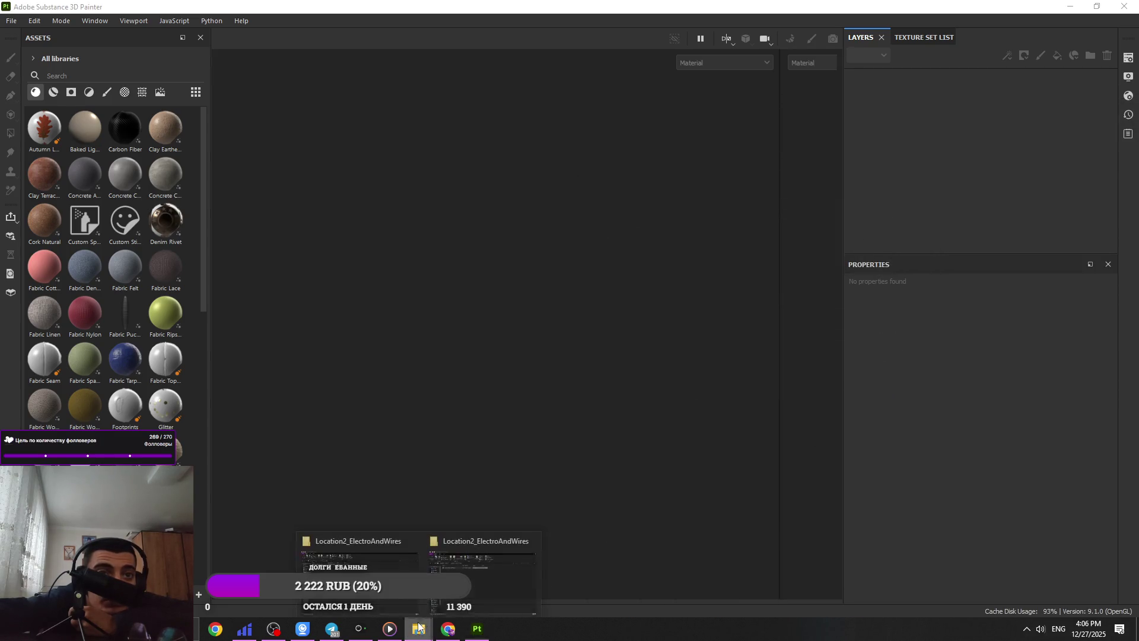
left_click(539, 531)
left_click_drag(925, 358, 518, 330)
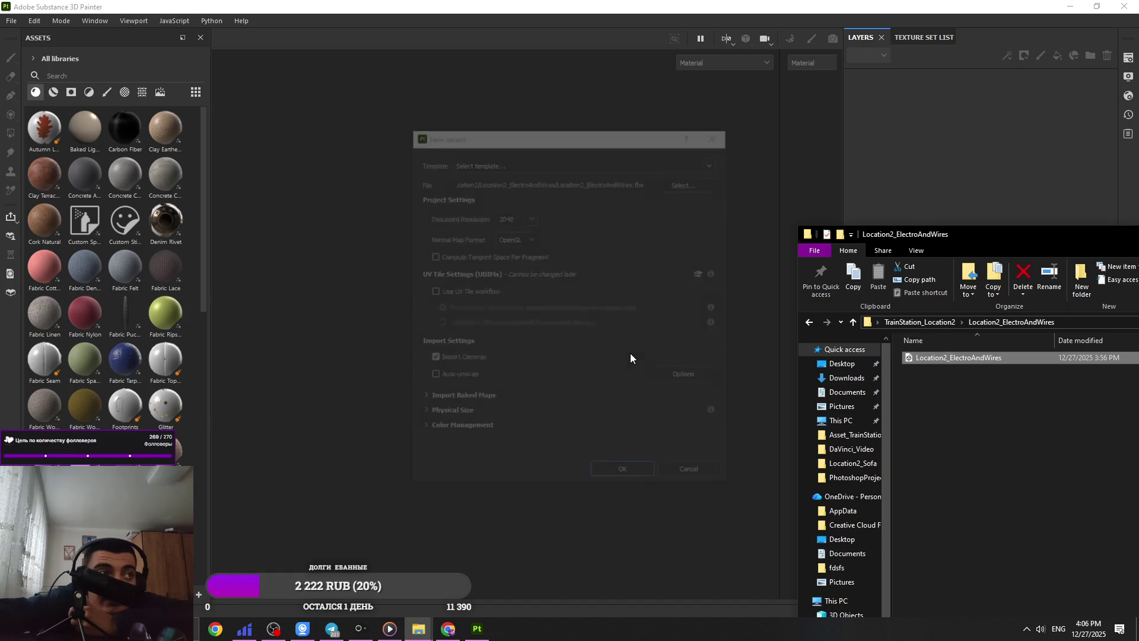
left_click(614, 476)
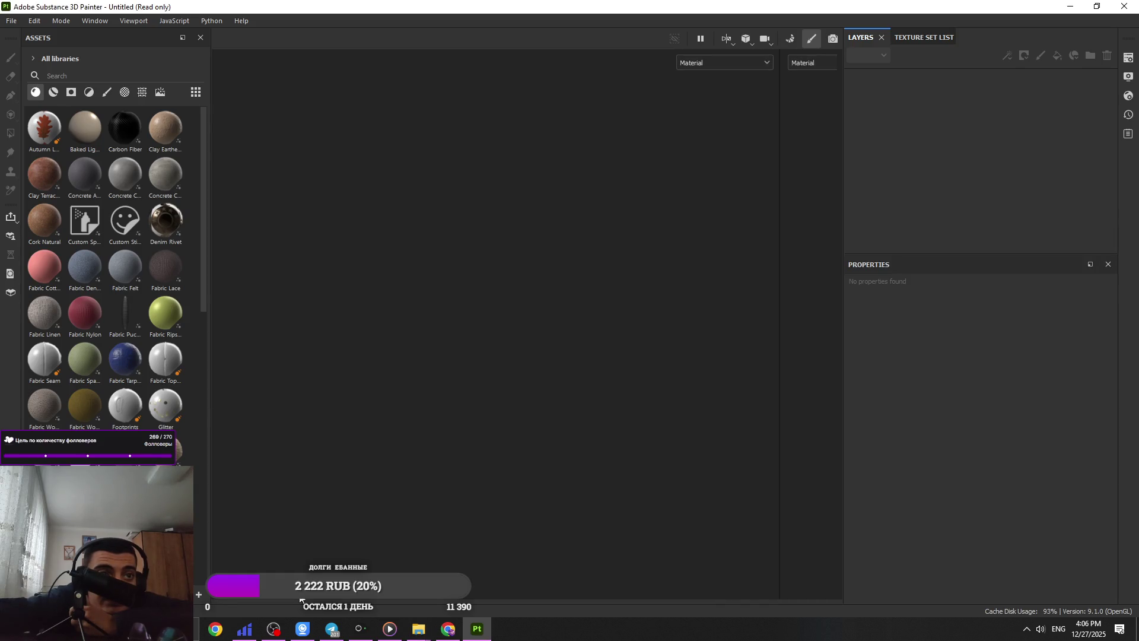